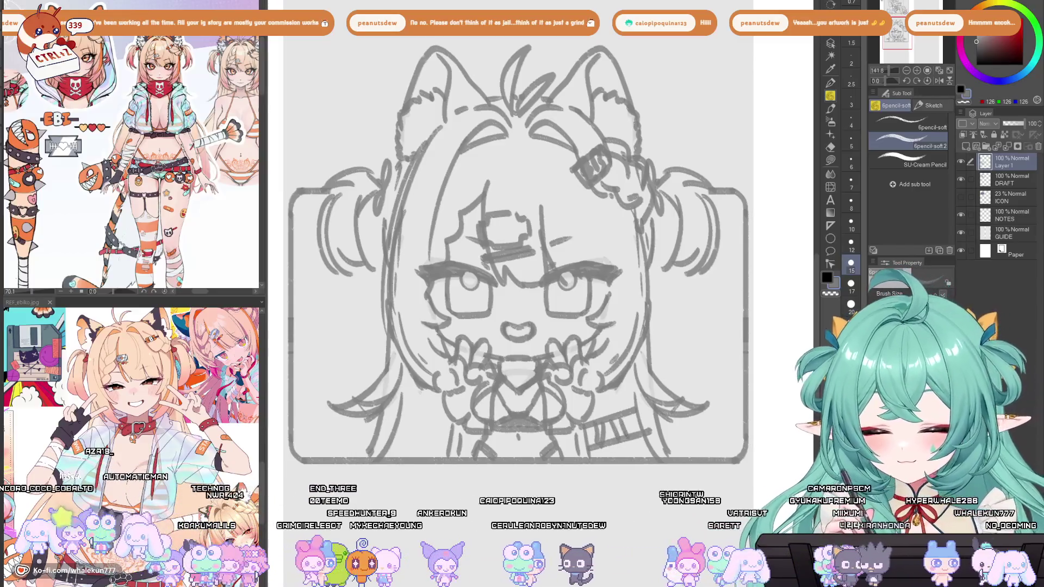
Add a curl at the right hair strand's tip and redraw the line near the bust's bottom.
mouse_move(644, 401)
left_mouse_down()
mouse_move(657, 380)
mouse_move(687, 388)
mouse_move(686, 405)
mouse_move(655, 432)
left_mouse_up()
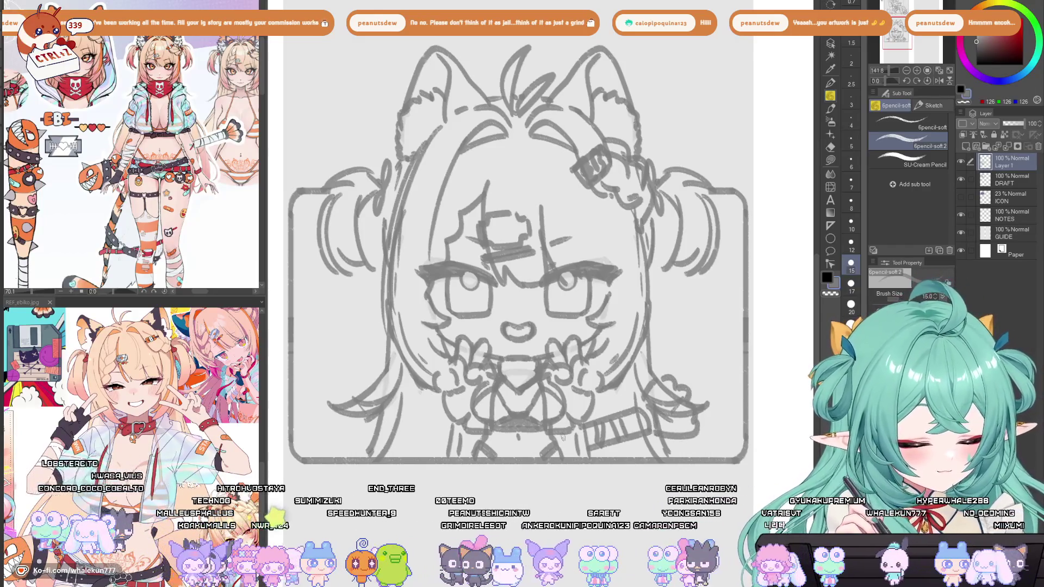
key("ctrl+z")
left_click_drag(449, 434, 384, 446)
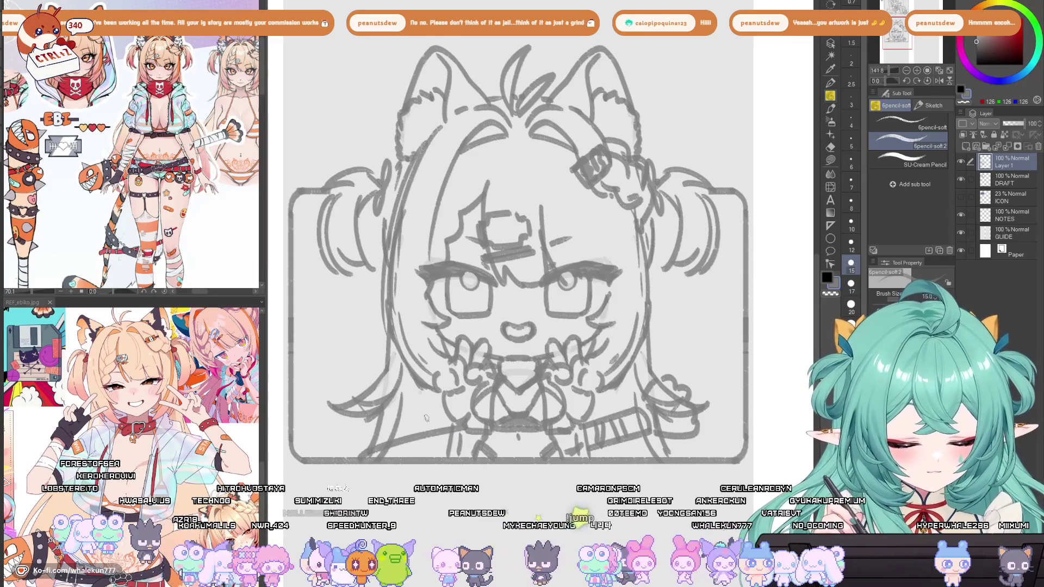
Move the reference image to show the legs and reposition the sketch view.
left_click_drag(622, 392, 642, 427)
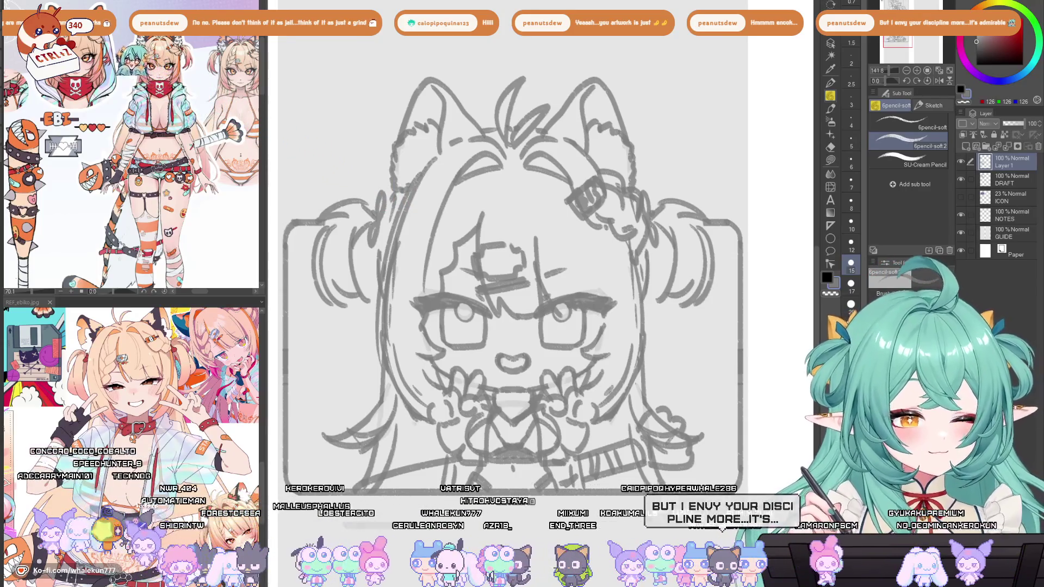
mouse_move(577, 435)
left_mouse_down()
mouse_move(610, 424)
mouse_move(612, 408)
left_mouse_up()
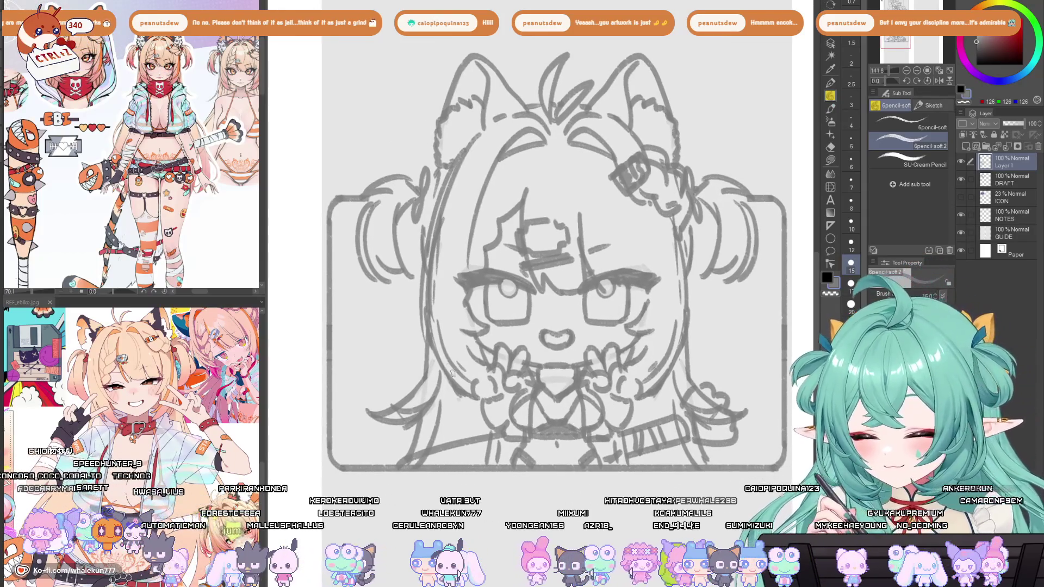
mouse_move(172, 243)
left_mouse_down()
mouse_move(194, 205)
mouse_move(180, 197)
left_mouse_up()
left_click(588, 296)
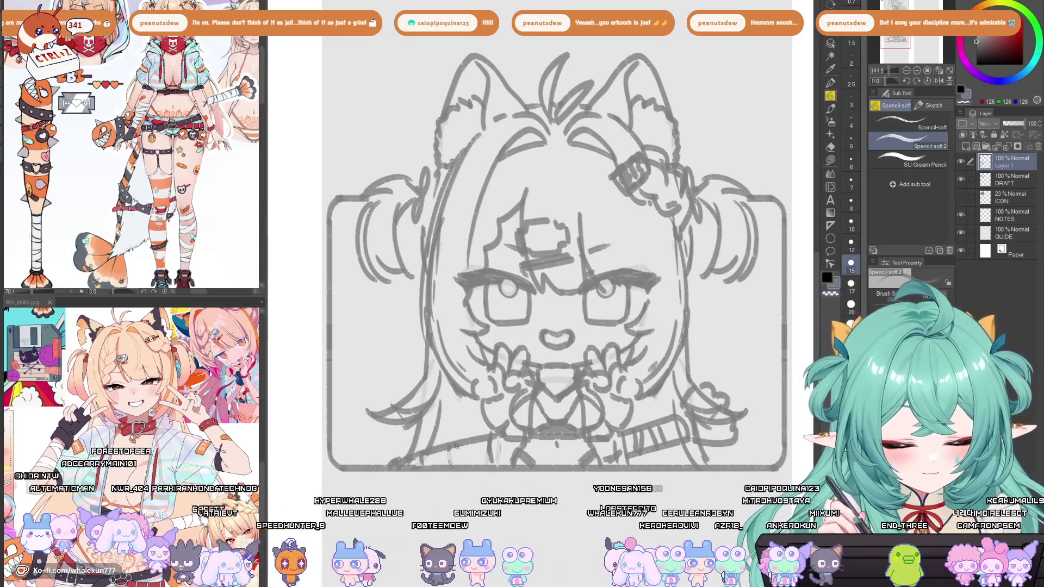
left_click_drag(495, 451, 504, 425)
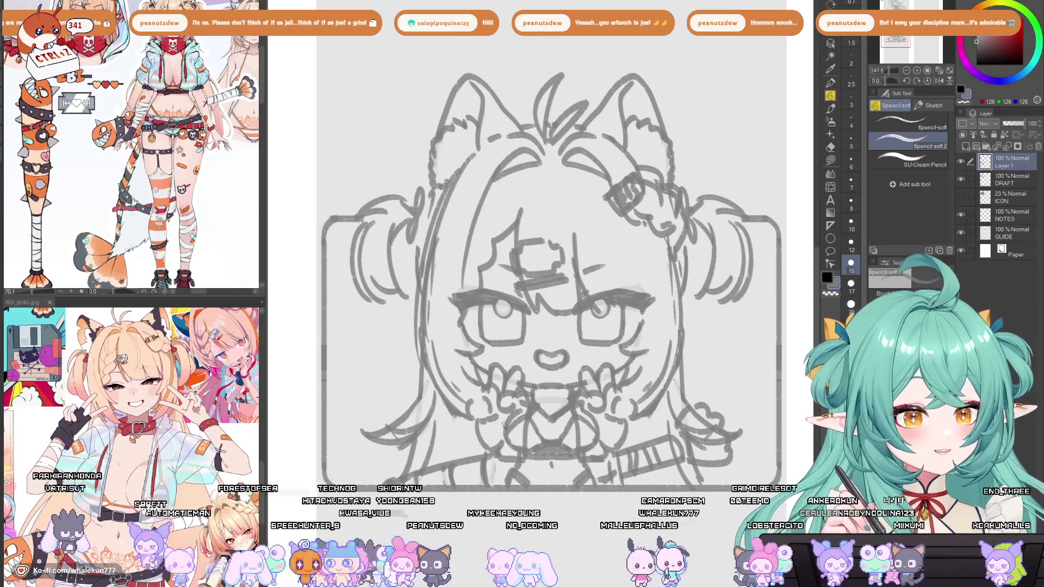
left_click_drag(504, 425, 544, 382)
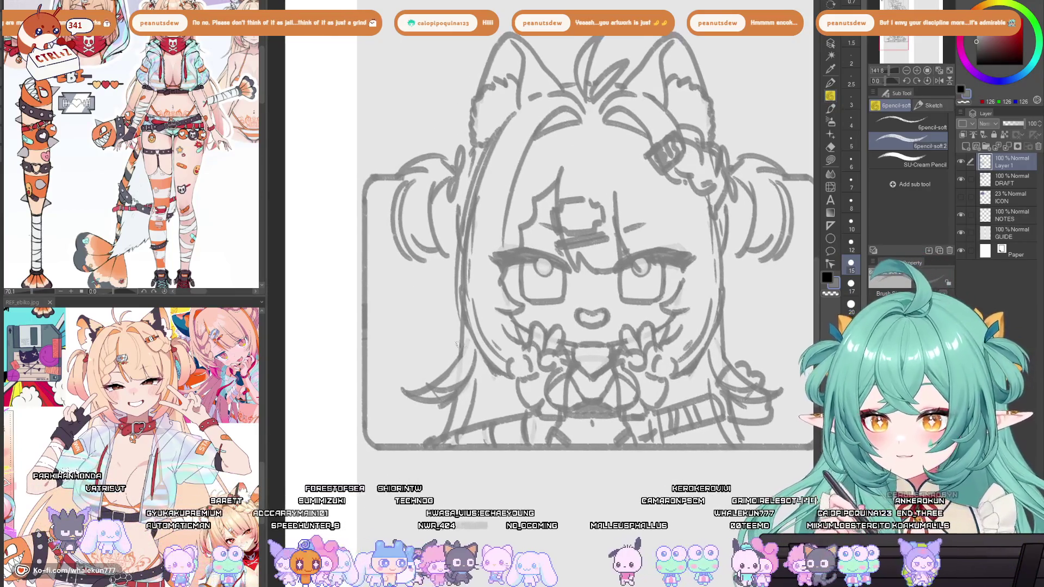
left_click_drag(493, 420, 476, 415)
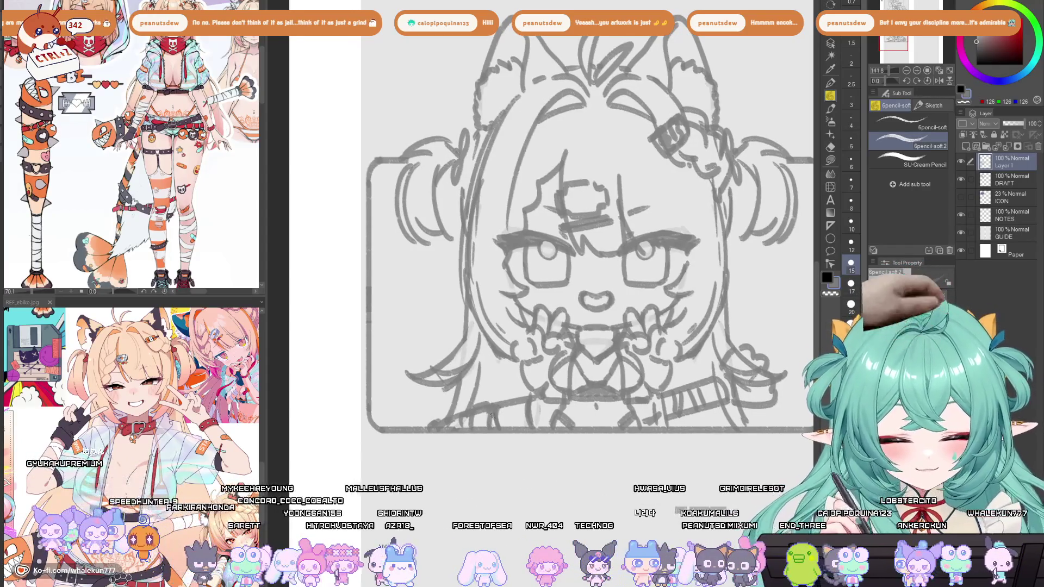
Add a dark pencil stroke near the bottom of the bust sketch.
left_click_drag(507, 398, 514, 399)
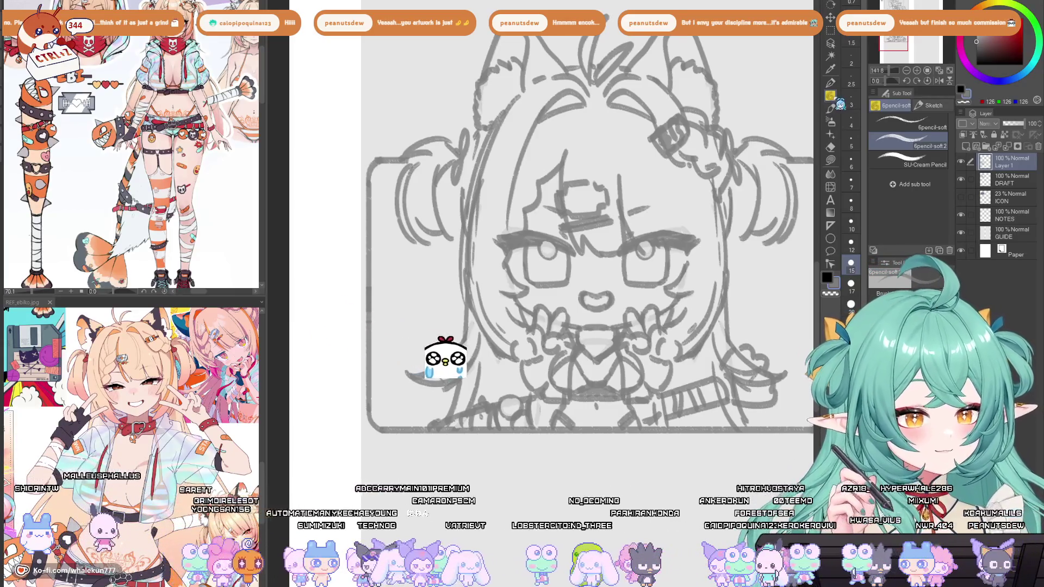
mouse_move(684, 433)
left_mouse_down()
mouse_move(592, 330)
mouse_move(652, 389)
mouse_move(607, 463)
left_mouse_up()
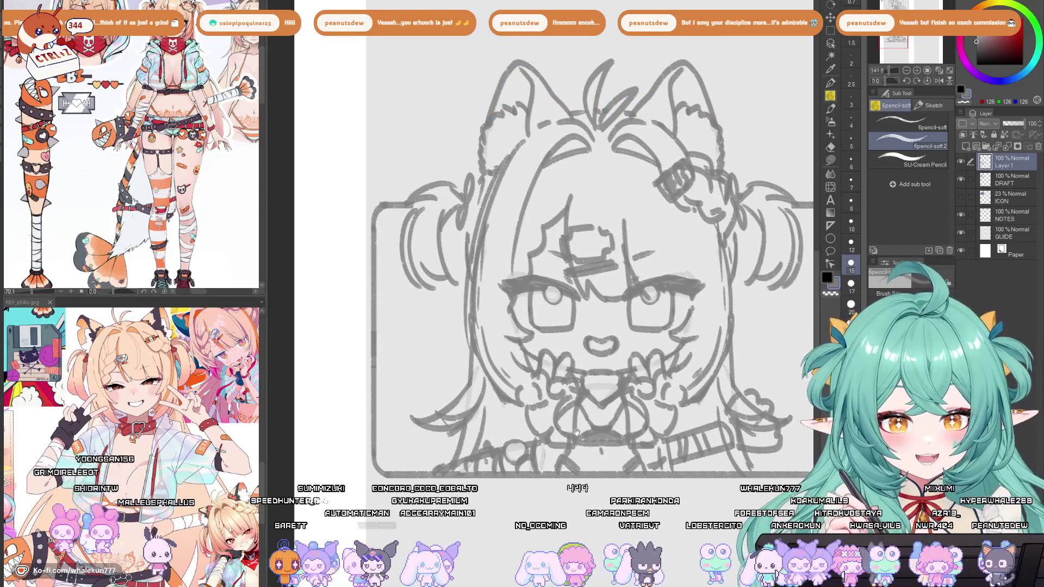
left_click_drag(576, 431, 570, 429)
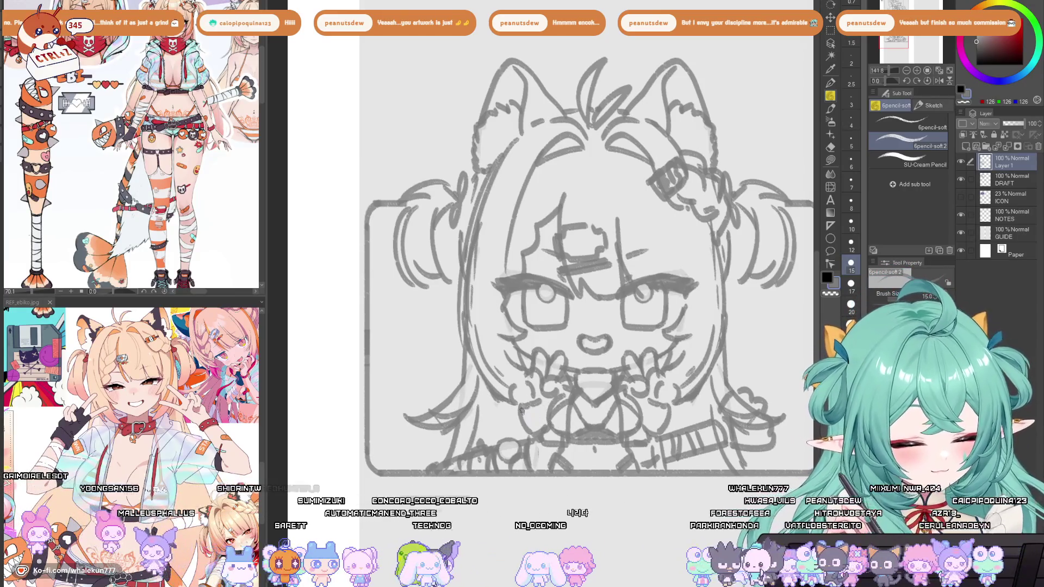
left_click_drag(663, 406, 650, 405)
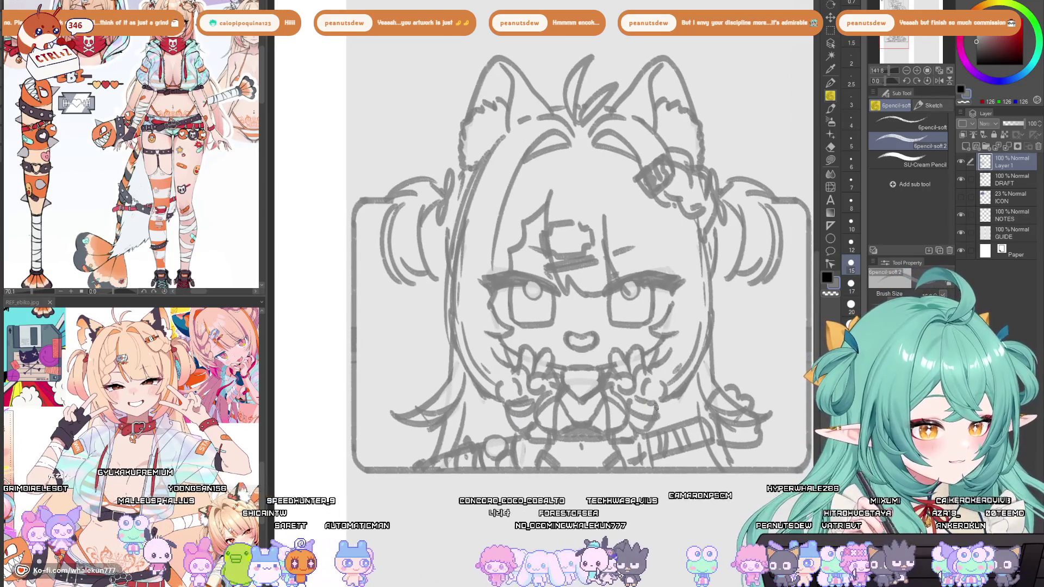
scroll(655, 412, "down", 1)
mouse_move(647, 412)
left_mouse_down()
mouse_move(672, 420)
mouse_move(613, 473)
left_mouse_up()
left_click_drag(623, 414, 639, 387)
Draw a small cloud arch right of the shoulders, redo it, and add short strokes beneath.
scroll(609, 423, "down", 3)
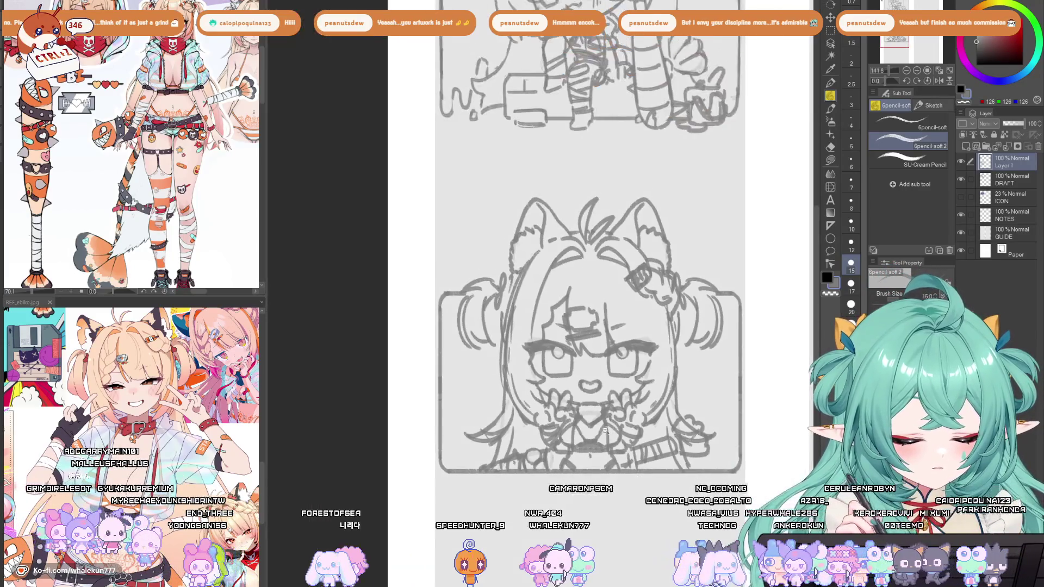
scroll(574, 426, "up", 3)
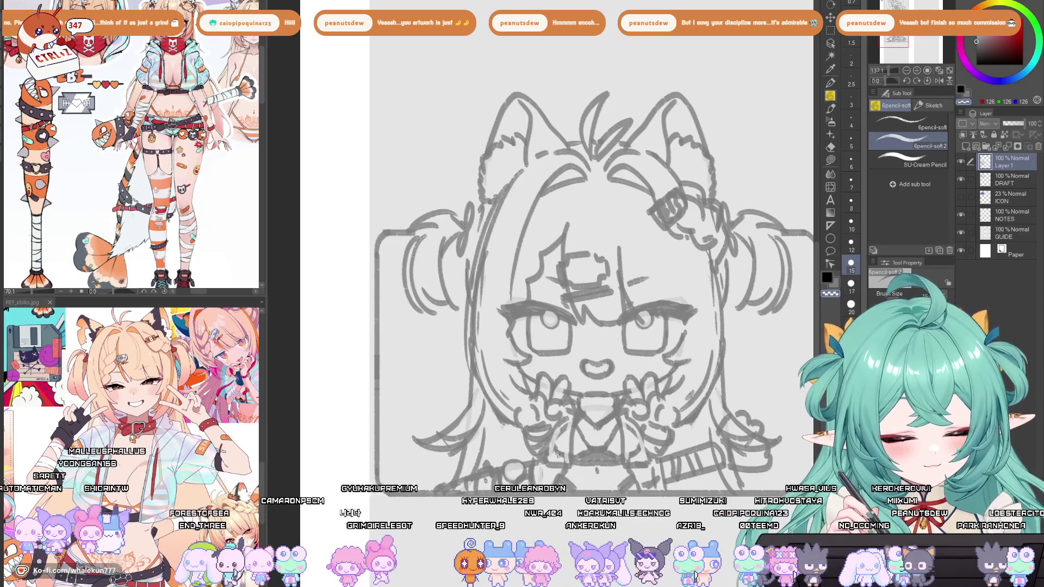
mouse_move(618, 403)
left_mouse_down()
mouse_move(583, 429)
mouse_move(609, 398)
left_mouse_up()
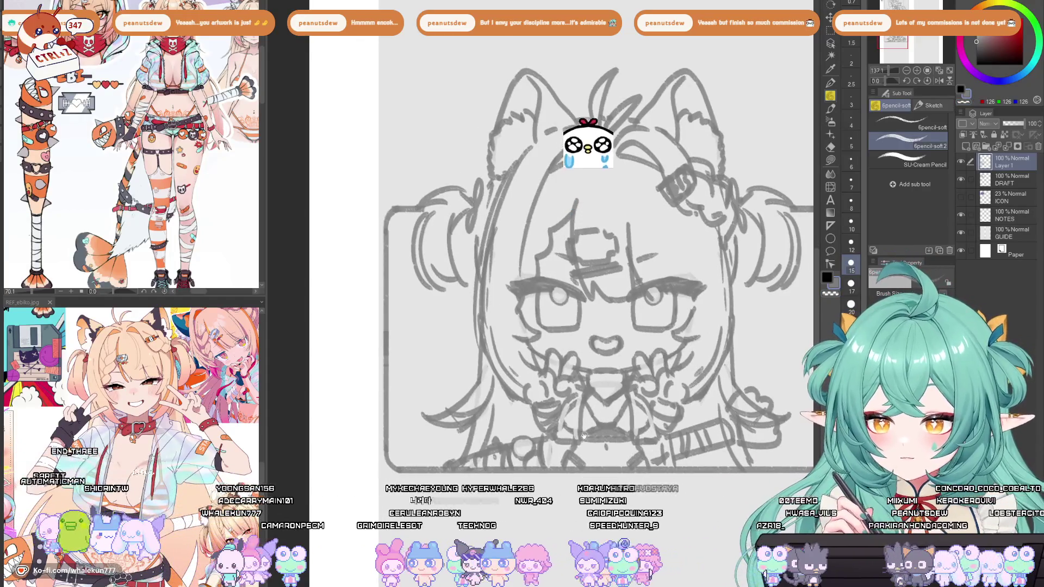
left_click_drag(588, 434, 584, 433)
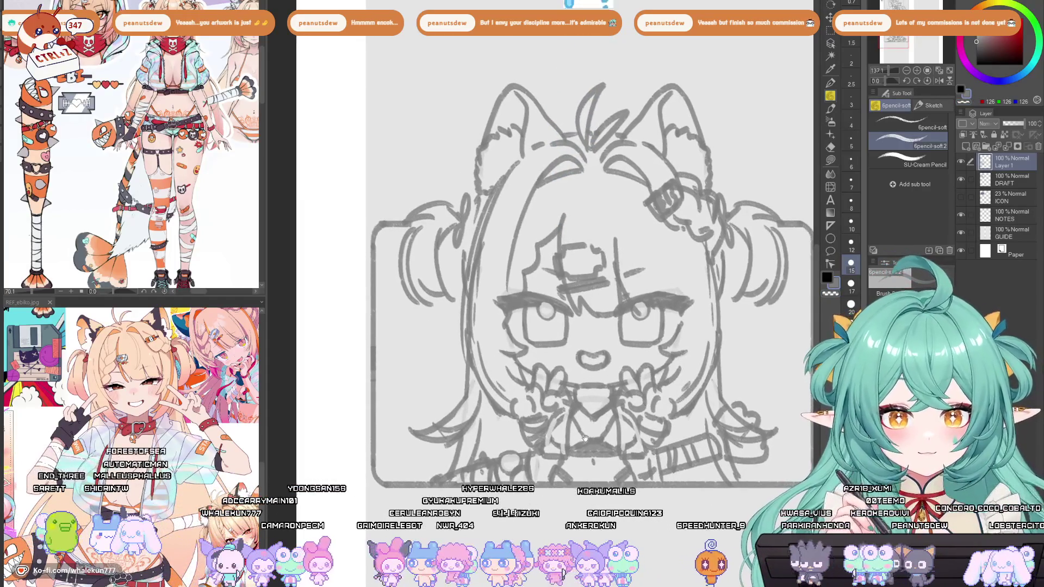
mouse_move(669, 467)
left_mouse_down()
mouse_move(683, 355)
mouse_move(718, 366)
left_mouse_up()
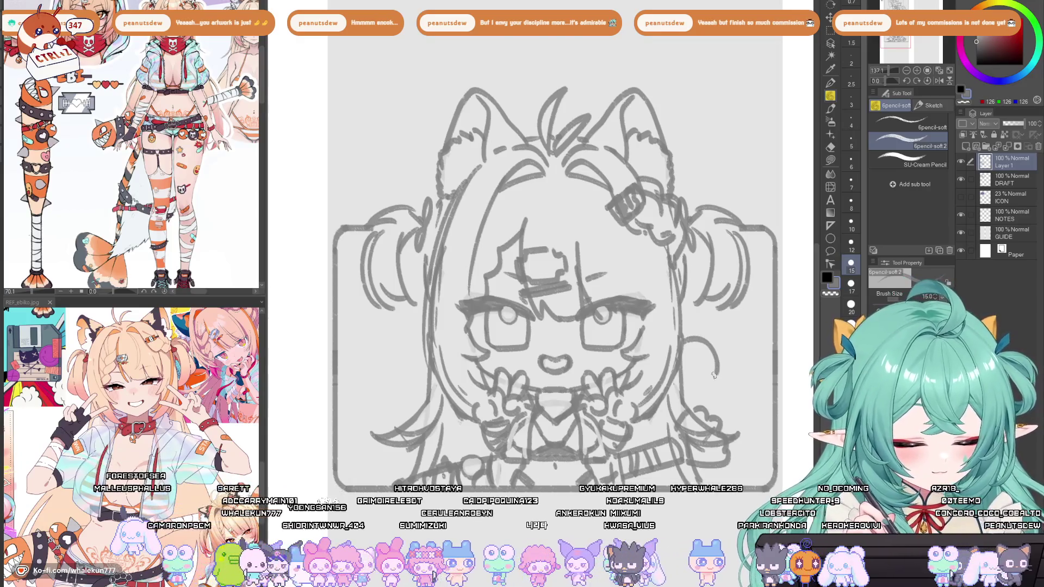
left_click_drag(718, 374, 772, 385)
key("ctrl+z")
key("ctrl+z")
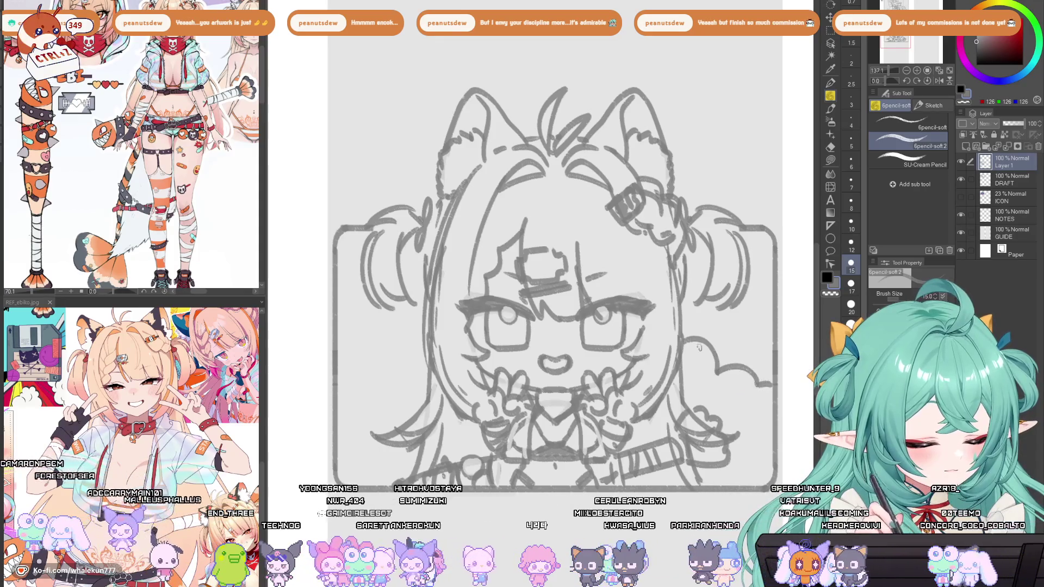
mouse_move(749, 400)
left_mouse_down()
mouse_move(723, 417)
mouse_move(735, 450)
left_mouse_up()
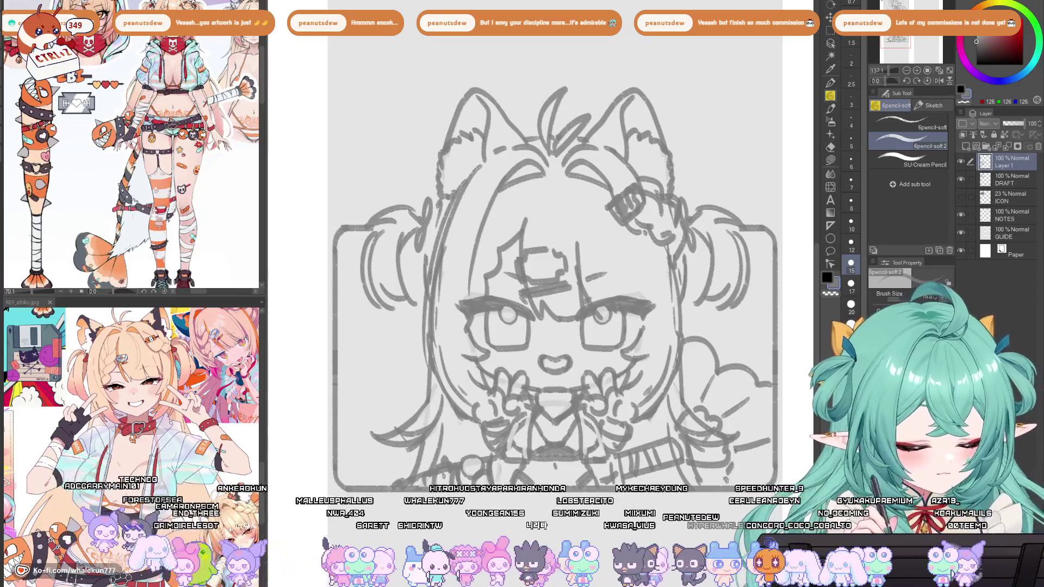
Pan across the sketches and zoom out.
left_click_drag(685, 419, 664, 415)
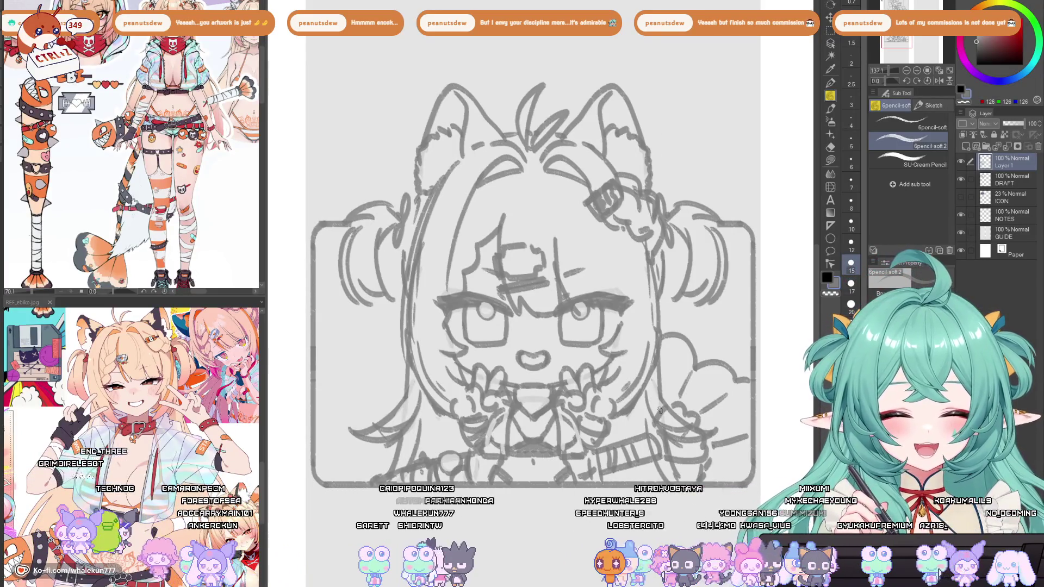
mouse_move(599, 424)
left_mouse_down()
mouse_move(630, 403)
mouse_move(630, 427)
left_mouse_up()
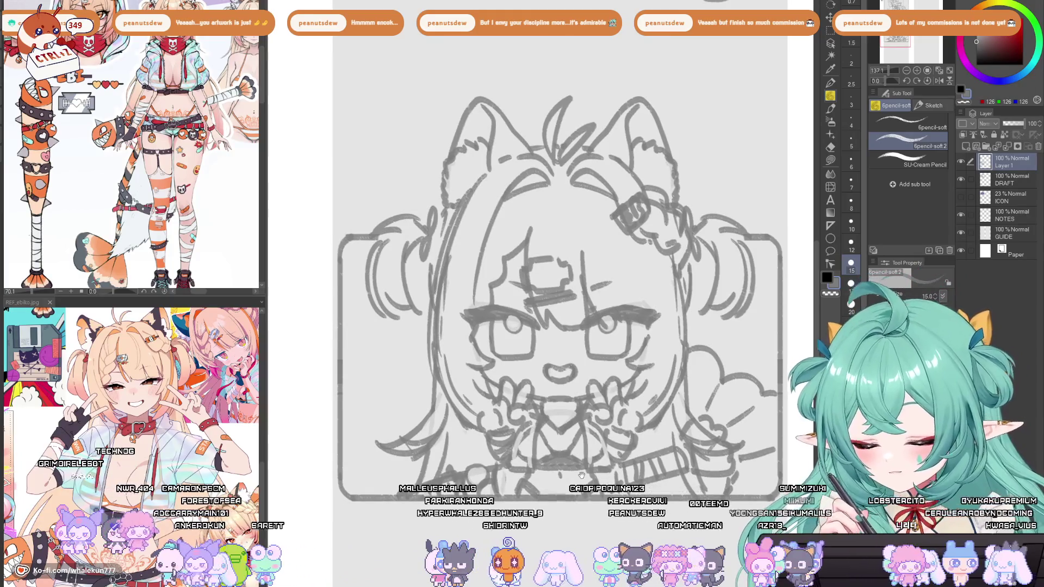
left_click_drag(581, 475, 540, 467)
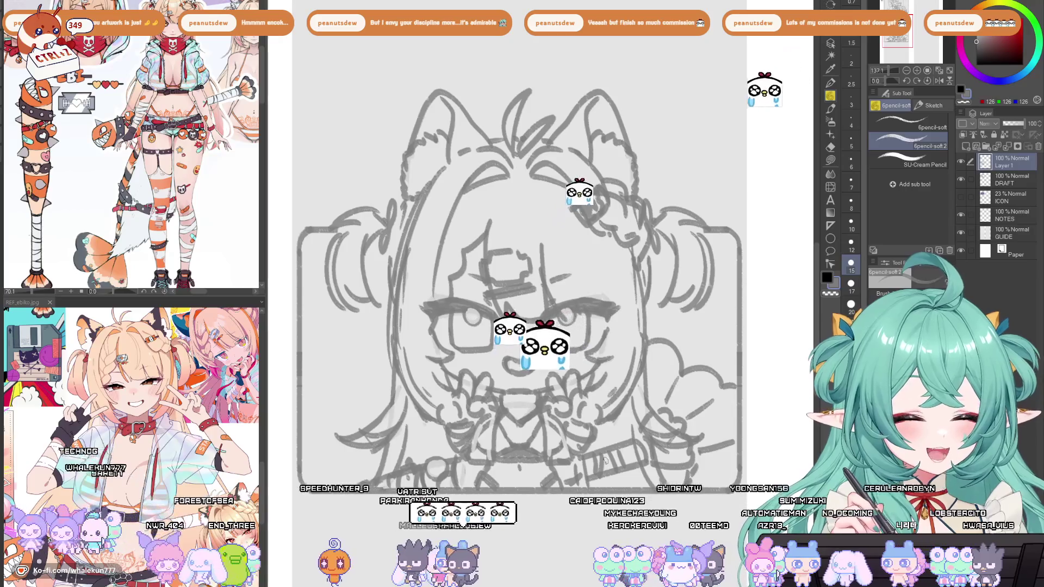
left_click_drag(544, 469, 566, 513)
scroll(566, 513, "down", 4)
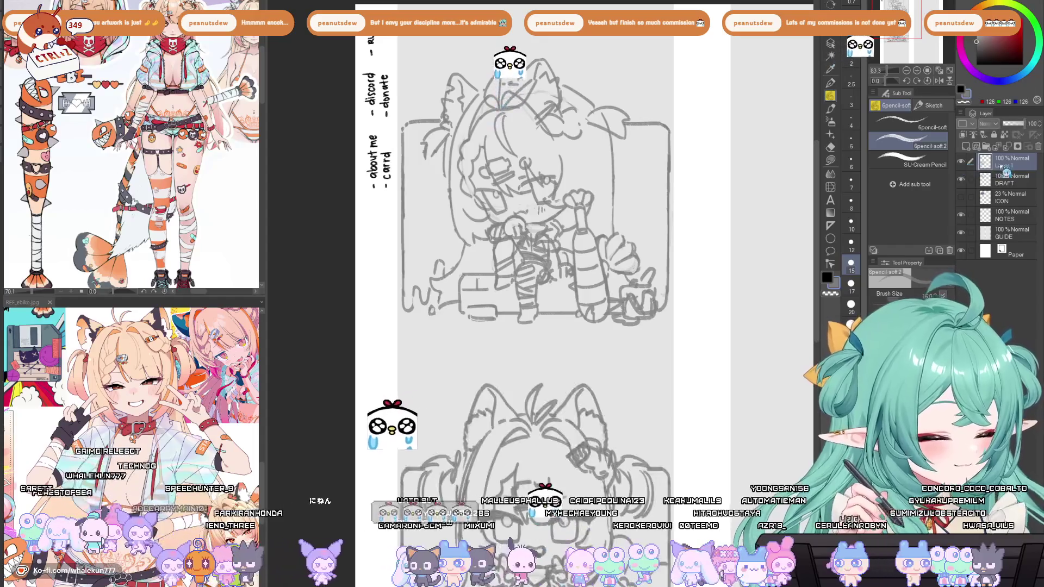
Move the layer to shift the lower bust sketch and its frame up.
left_click_drag(616, 437, 615, 342)
scroll(615, 343, "down", 2)
key("k")
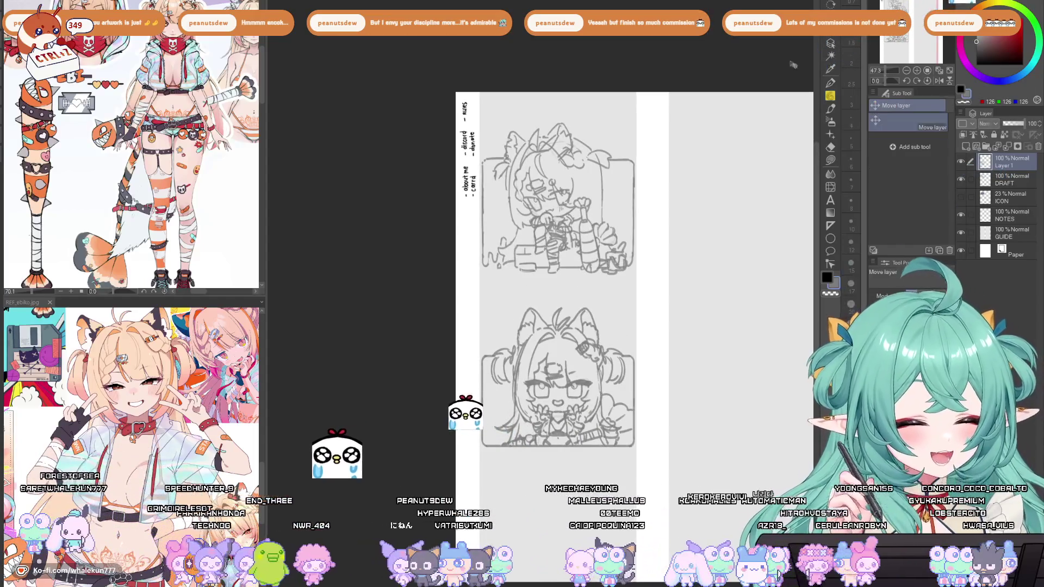
scroll(600, 420, "up", 1)
left_click_drag(602, 445, 602, 440)
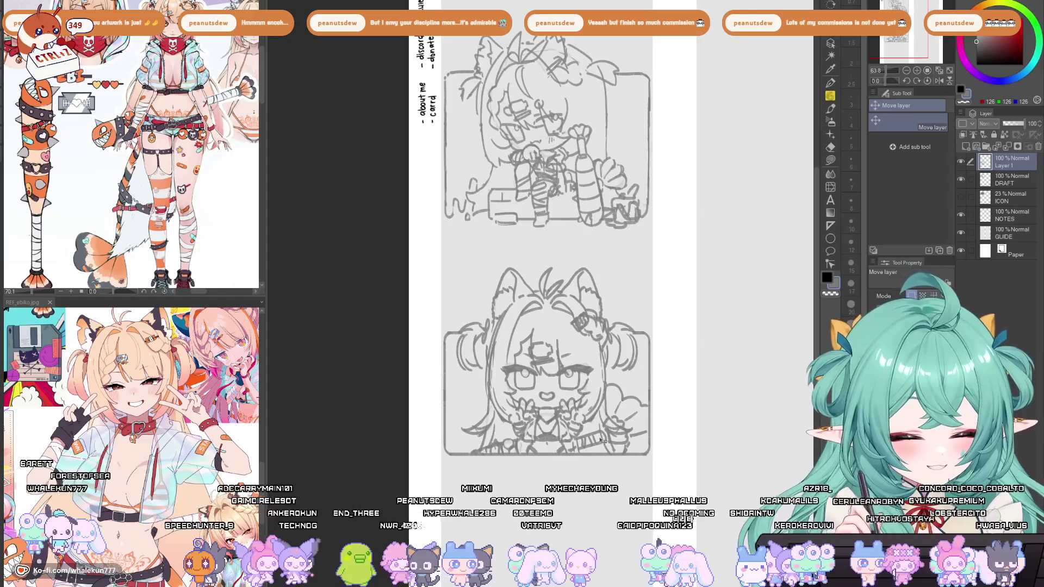
scroll(613, 399, "up", 1)
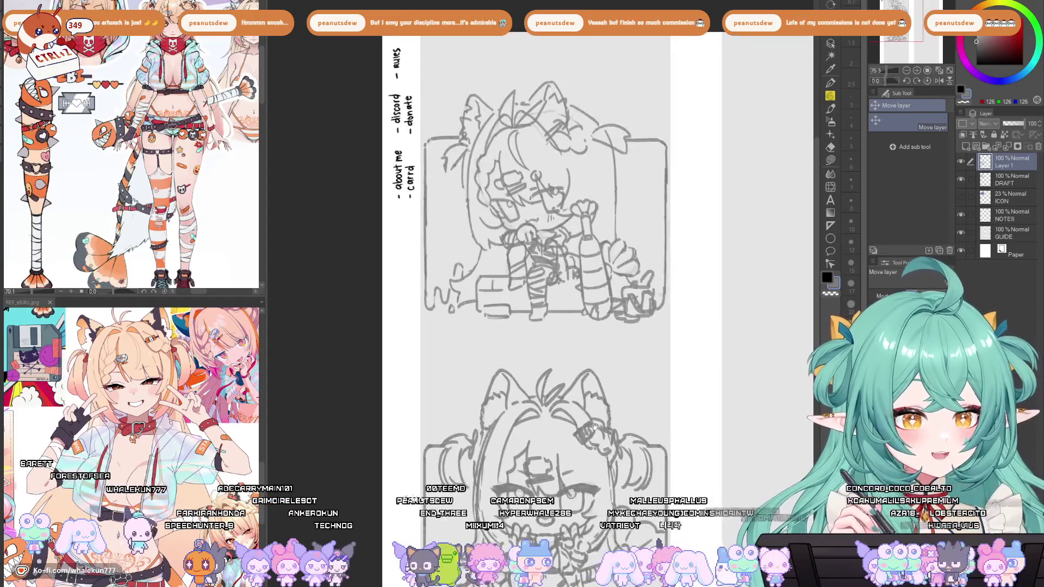
On the DRAFT layer, erase the top panel's frame lines and the lines around its lower-left box.
left_click(1010, 180)
left_click_drag(619, 309, 644, 402)
key("e")
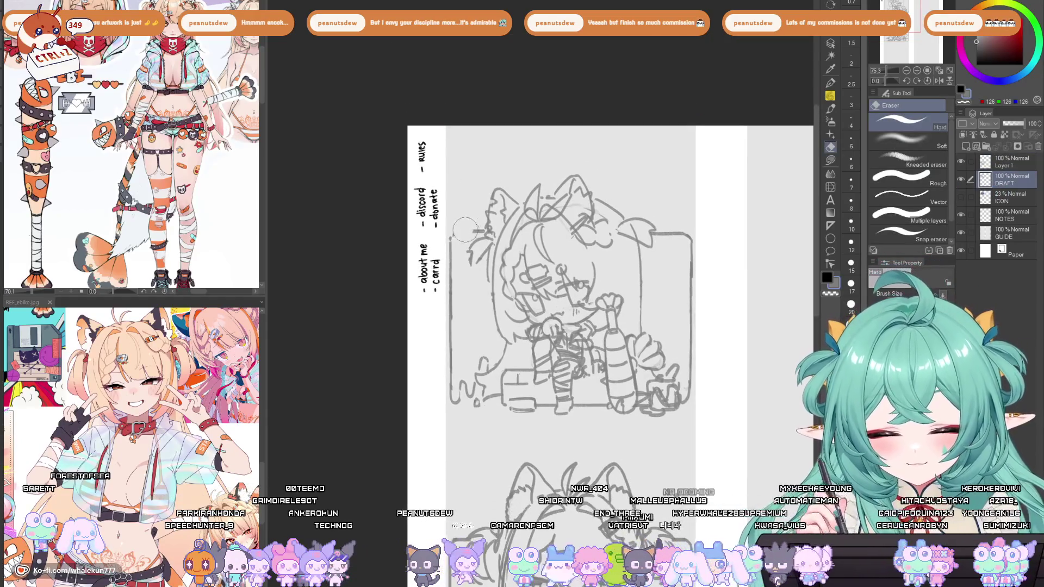
mouse_move(468, 242)
left_mouse_down()
mouse_move(457, 242)
mouse_move(450, 283)
mouse_move(454, 395)
mouse_move(471, 406)
mouse_move(482, 362)
left_mouse_up()
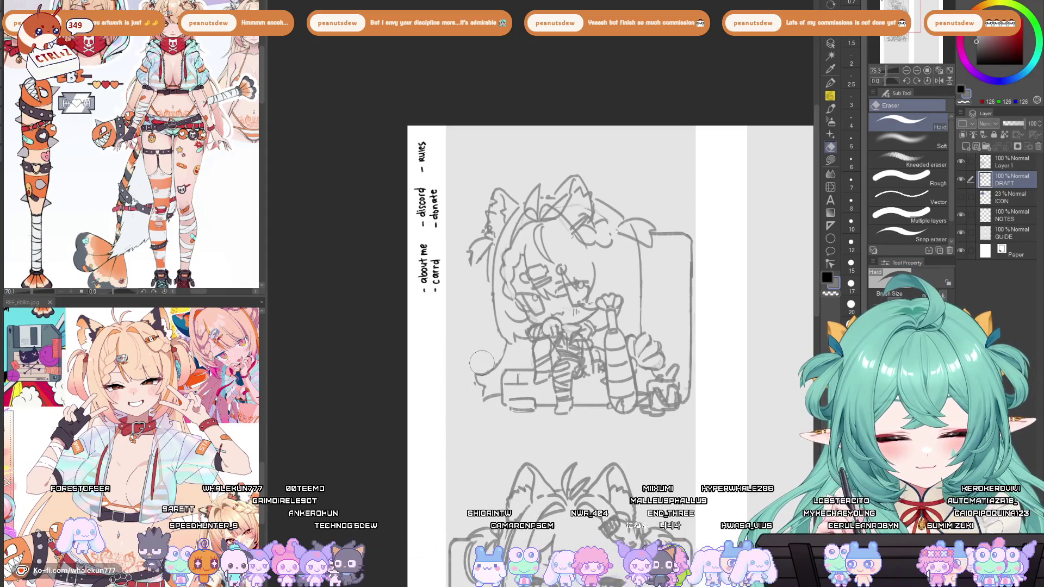
mouse_move(664, 241)
left_mouse_down()
mouse_move(673, 228)
mouse_move(699, 391)
mouse_move(692, 415)
left_mouse_up()
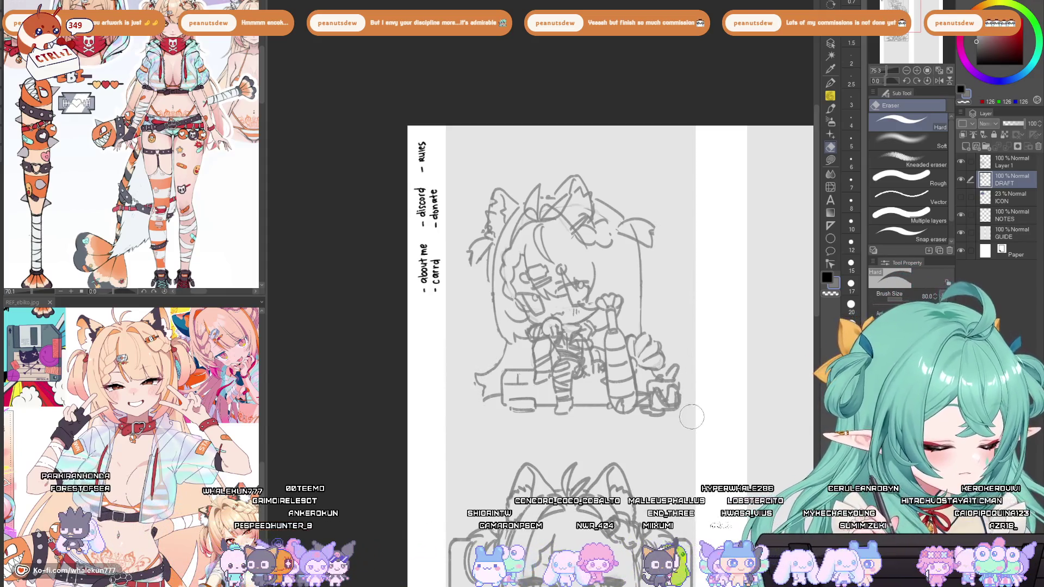
mouse_move(515, 384)
left_mouse_down()
mouse_move(533, 411)
mouse_move(593, 270)
mouse_move(577, 305)
left_mouse_up()
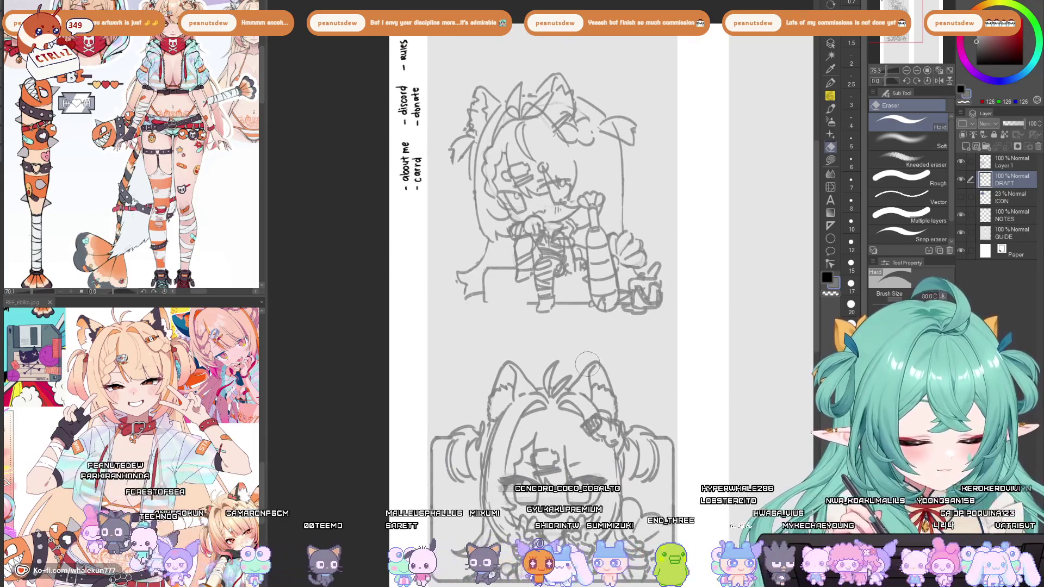
Return to the pencil and try a line along the sitting girl's left side, then undo it.
left_click_drag(571, 384, 569, 403)
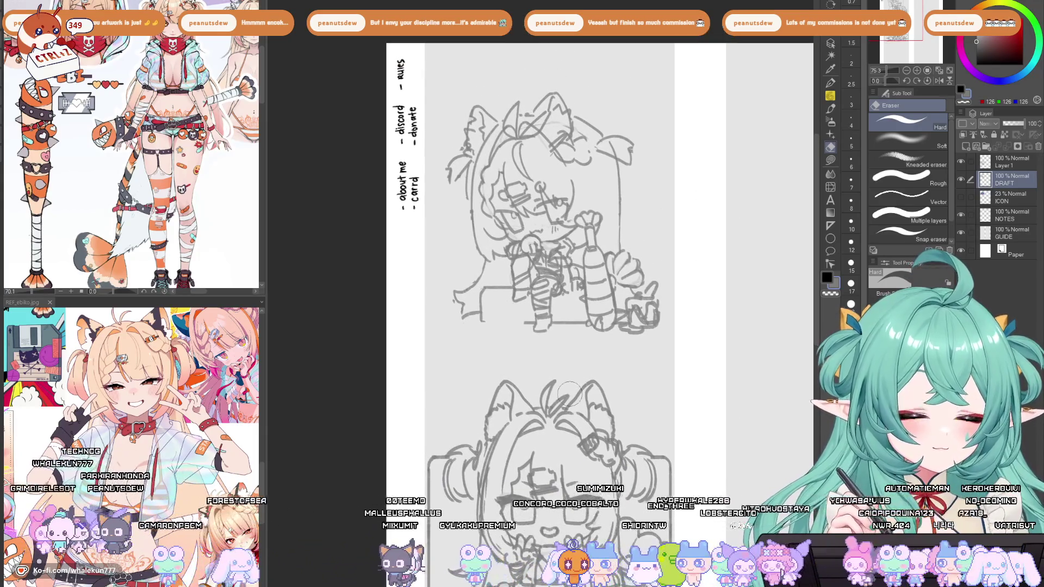
key("p")
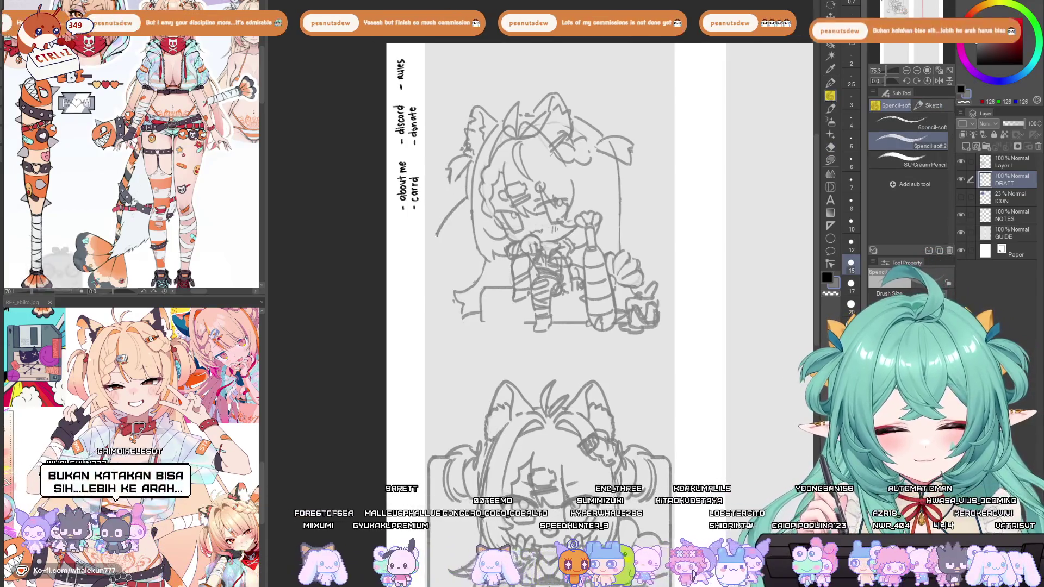
left_click_drag(466, 210, 438, 276)
key("ctrl+z")
left_click_drag(464, 211, 467, 218)
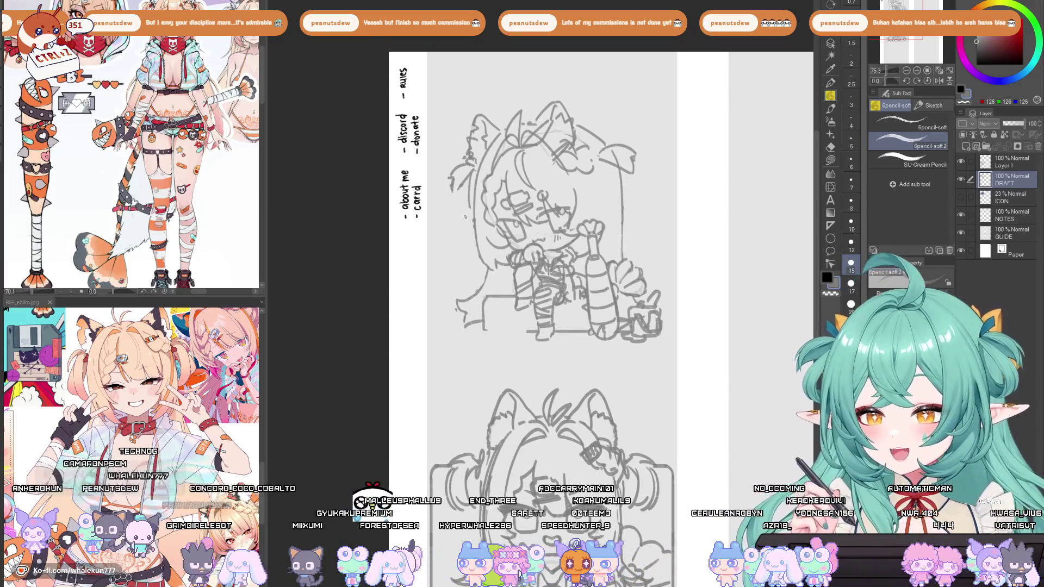
Select Layer 1, which holds the sitting-pose sketch, and delete it.
scroll(625, 387, "down", 5)
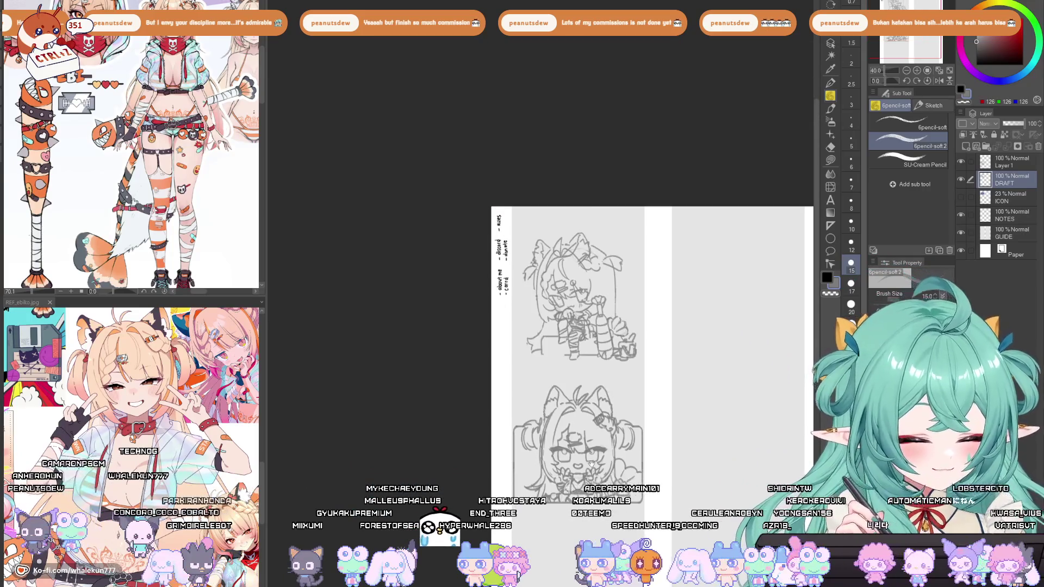
scroll(600, 428, "up", 3)
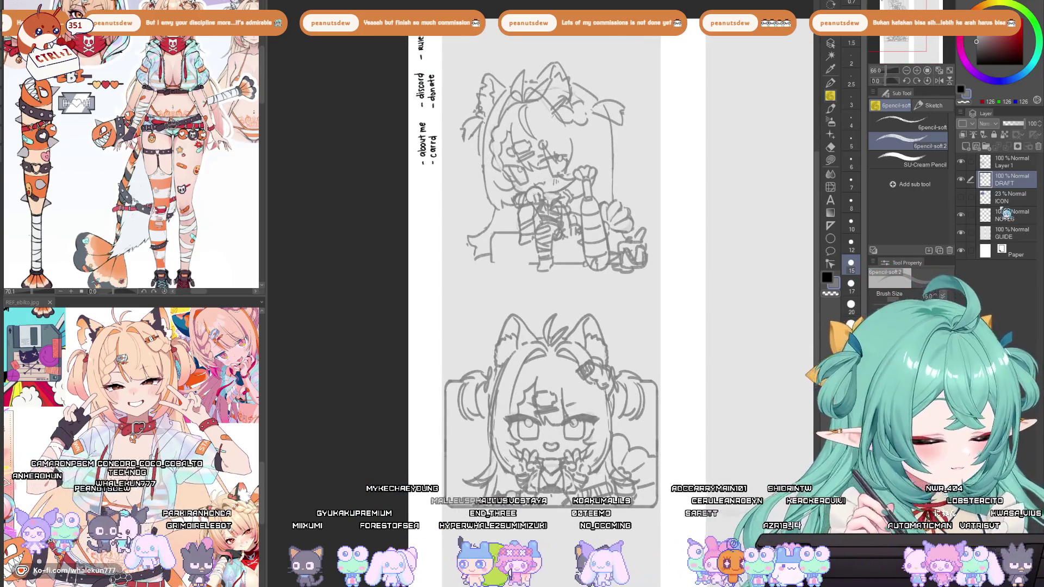
left_click(1008, 161)
scroll(598, 440, "up", 4)
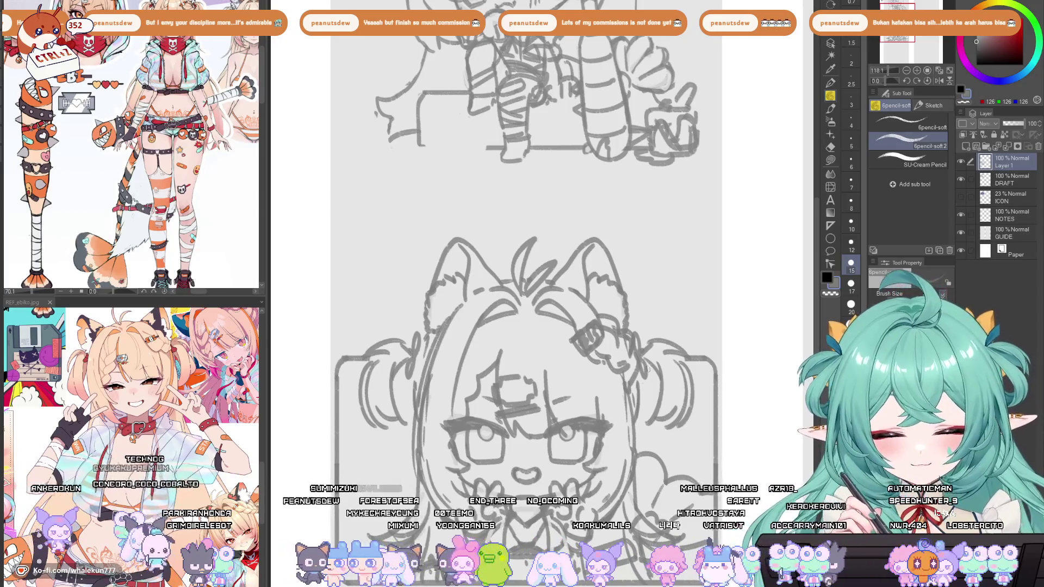
scroll(644, 372, "down", 4)
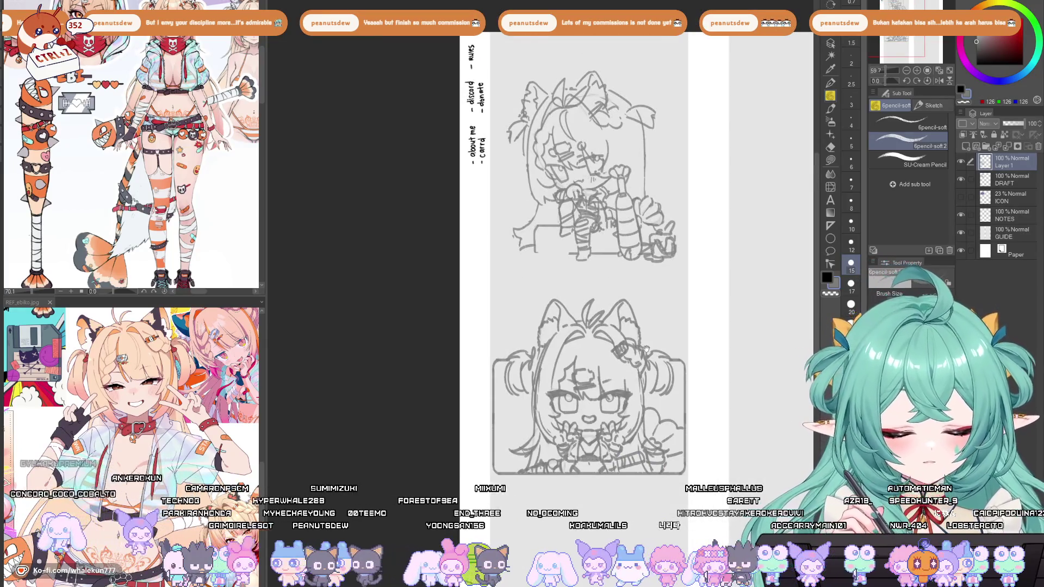
left_click_drag(643, 435, 628, 453)
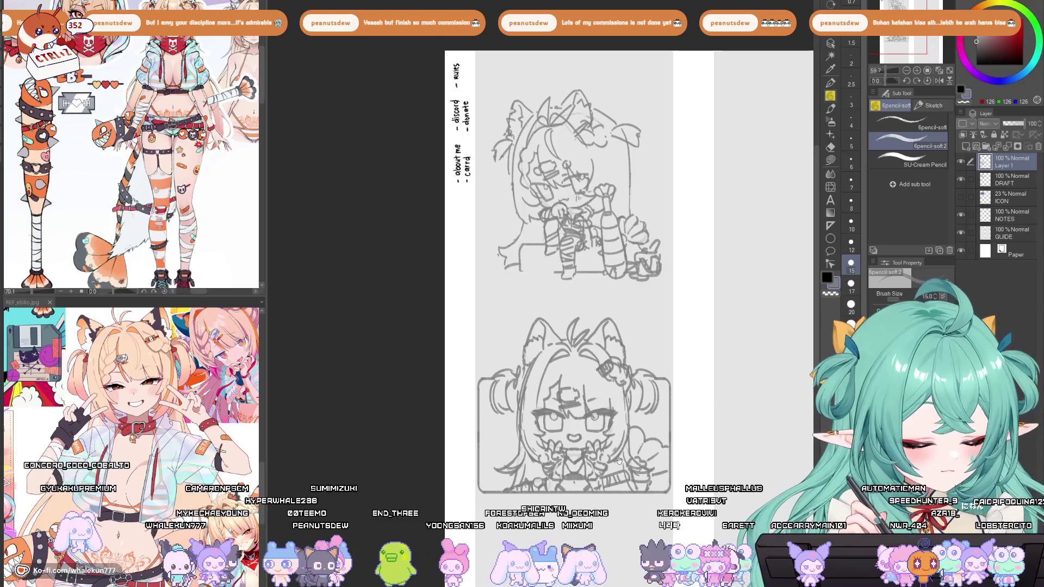
left_click(1016, 185)
key("Delete")
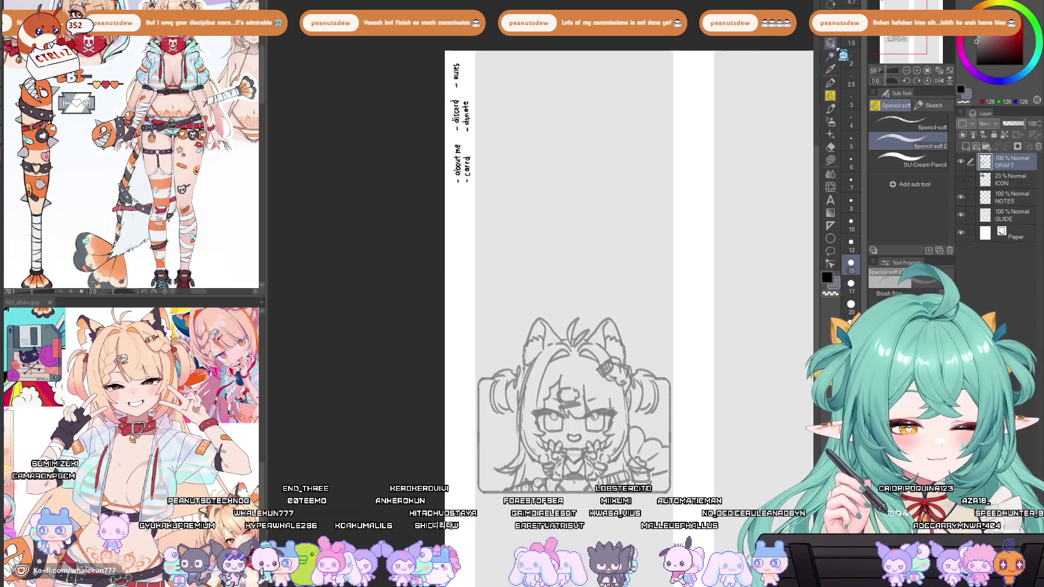
scroll(545, 427, "up", 3)
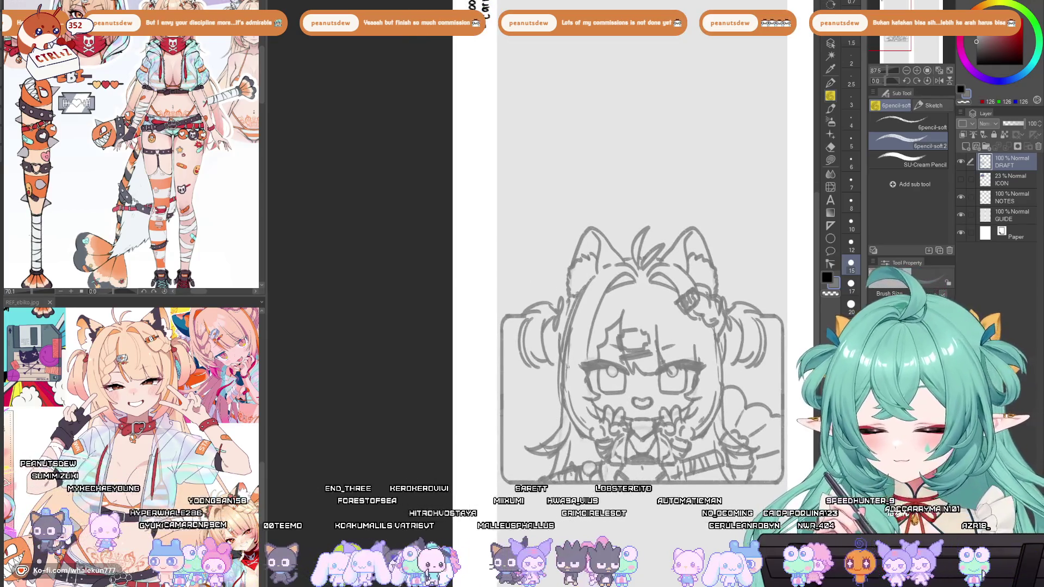
Bring the empty top of the page above the bust sketch into view.
mouse_move(591, 369)
left_mouse_down()
mouse_move(506, 521)
mouse_move(537, 454)
left_mouse_up()
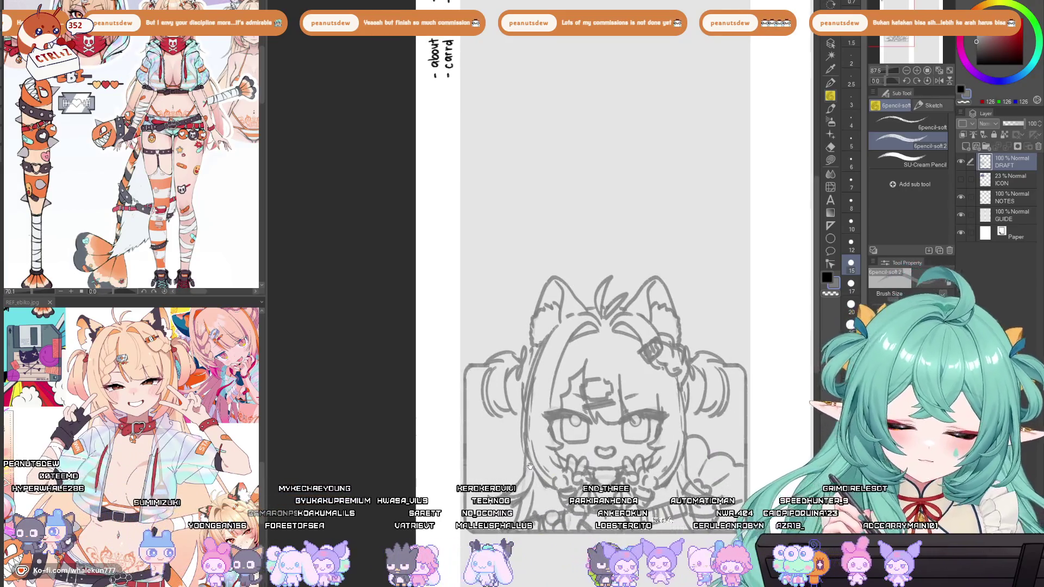
left_click_drag(534, 466, 547, 427)
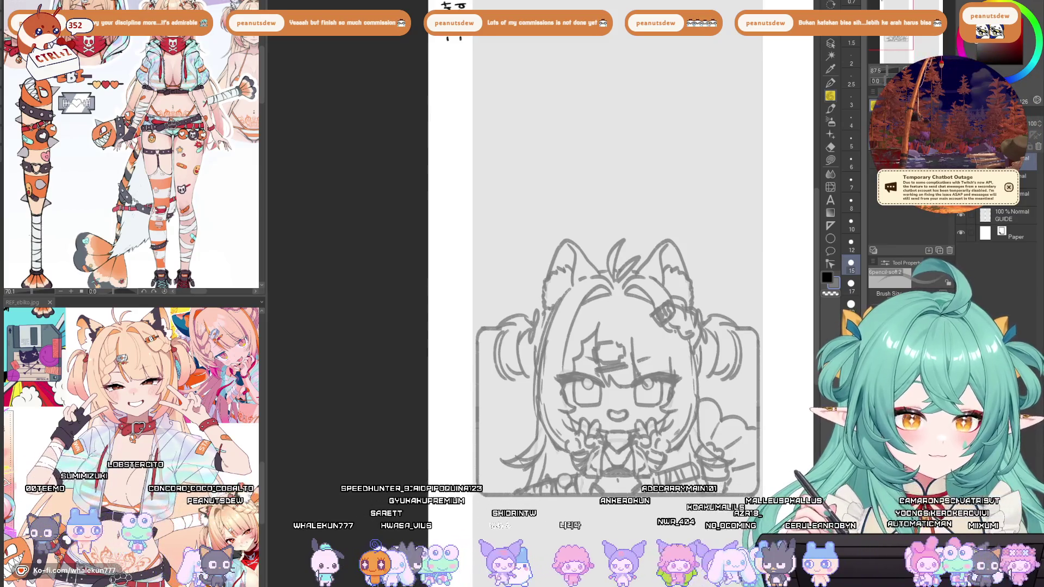
left_click(1009, 187)
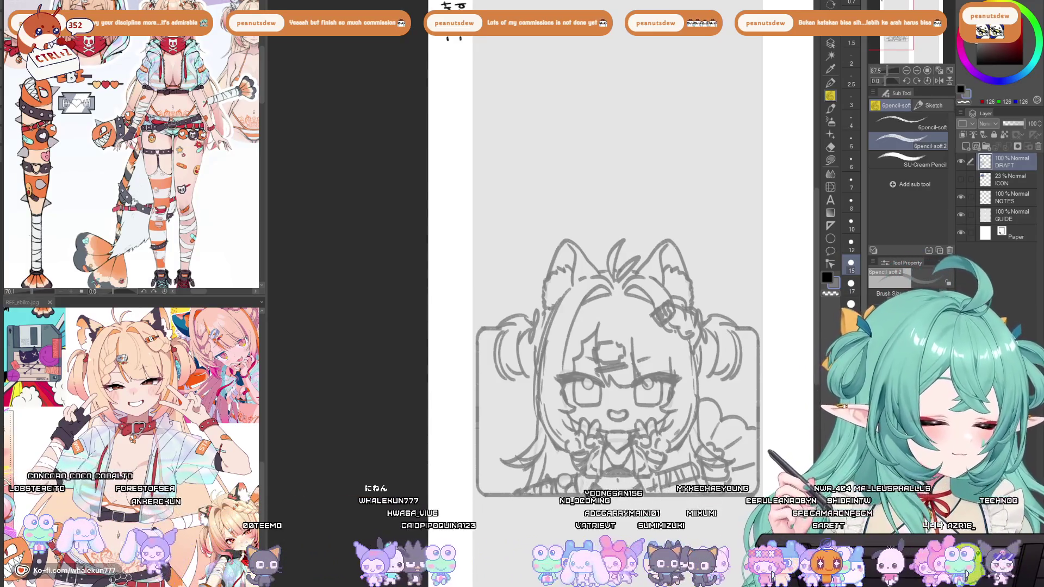
mouse_move(614, 326)
left_mouse_down()
mouse_move(571, 327)
mouse_move(501, 357)
left_mouse_up()
scroll(663, 332, "down", 2)
scroll(662, 332, "up", 1)
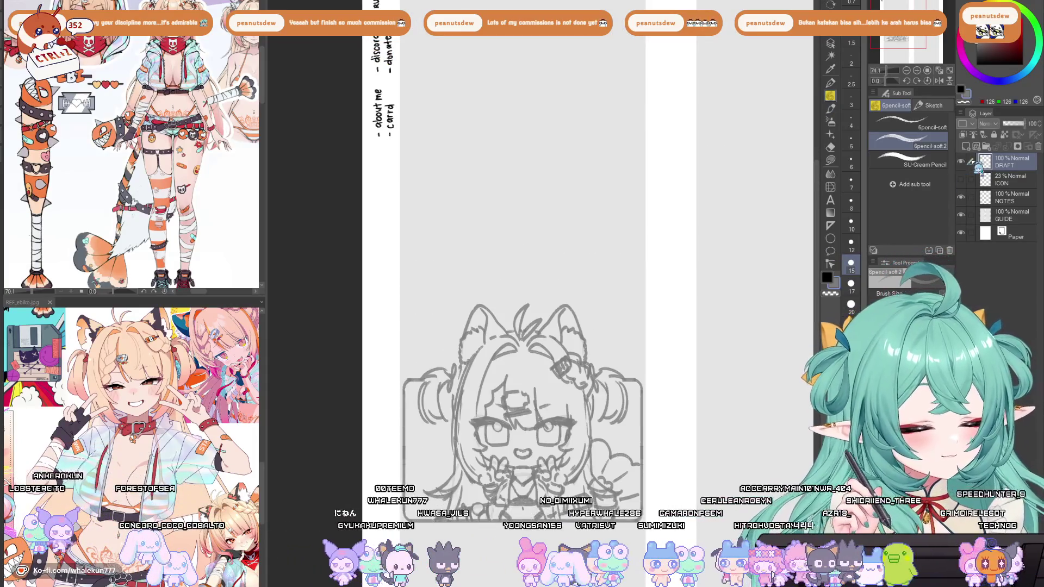
left_click_drag(663, 332, 674, 446)
Draw a rough head circle in the empty upper area.
mouse_move(491, 165)
left_mouse_down()
mouse_move(470, 194)
mouse_move(488, 254)
left_mouse_up()
mouse_move(584, 177)
left_mouse_down()
mouse_move(576, 255)
mouse_move(557, 269)
left_mouse_up()
mouse_move(562, 266)
left_mouse_down()
mouse_move(594, 212)
mouse_move(563, 153)
left_mouse_up()
mouse_move(483, 256)
left_mouse_down()
mouse_move(545, 274)
mouse_move(578, 250)
mouse_move(585, 180)
left_mouse_up()
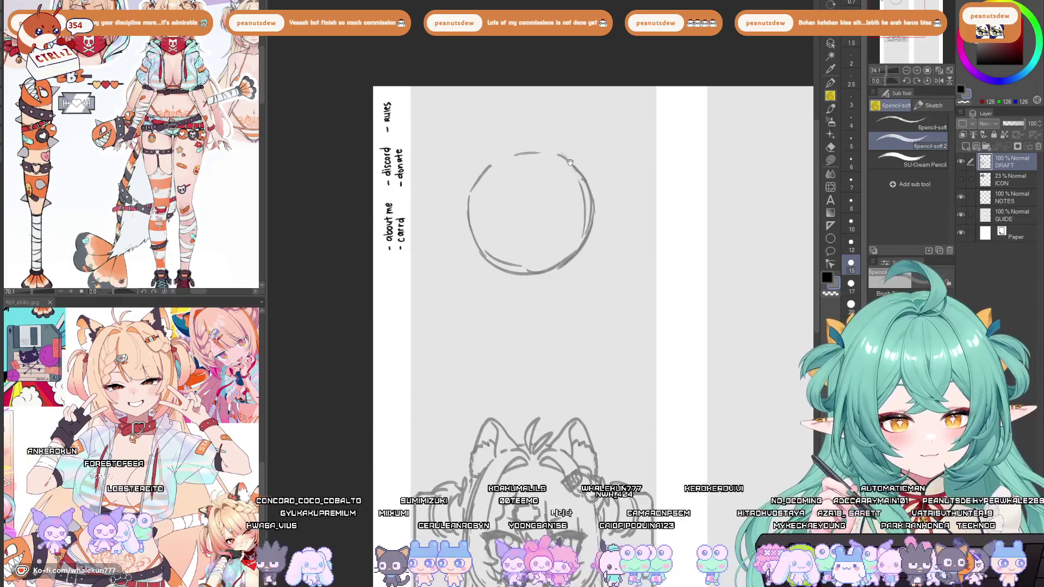
Sketch neck lines, then undo them, the head circle, and the deletion of Layer 1.
left_click_drag(562, 157, 572, 172)
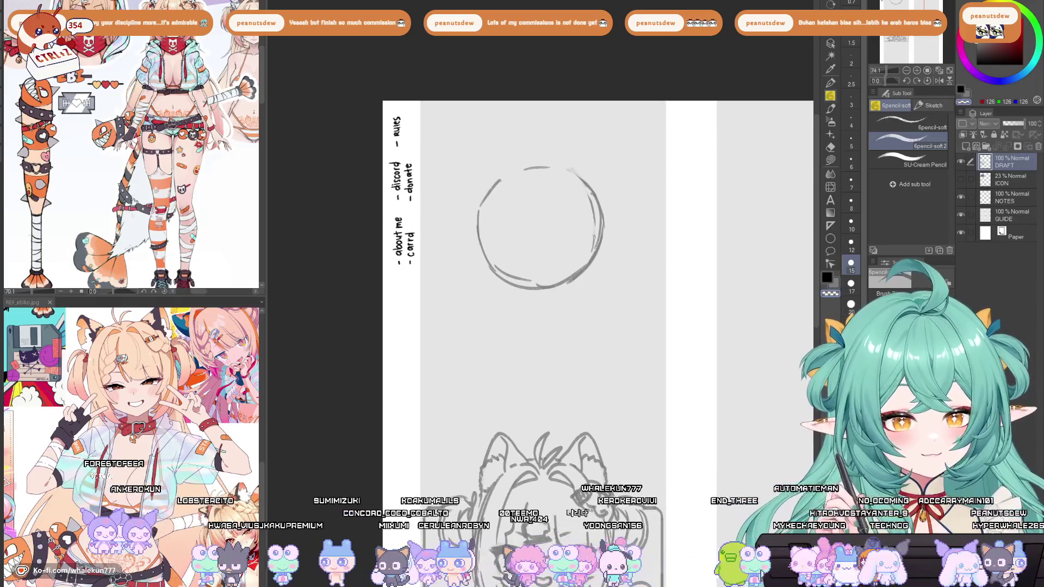
left_click_drag(582, 260, 596, 222)
left_click_drag(594, 263, 594, 275)
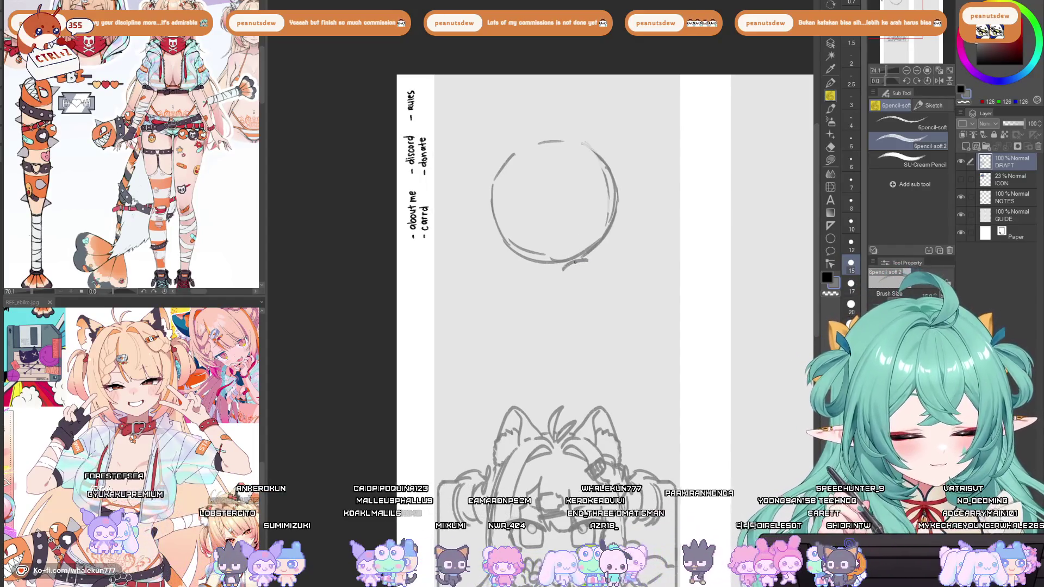
mouse_move(565, 264)
left_mouse_down()
mouse_move(568, 294)
mouse_move(597, 289)
left_mouse_up()
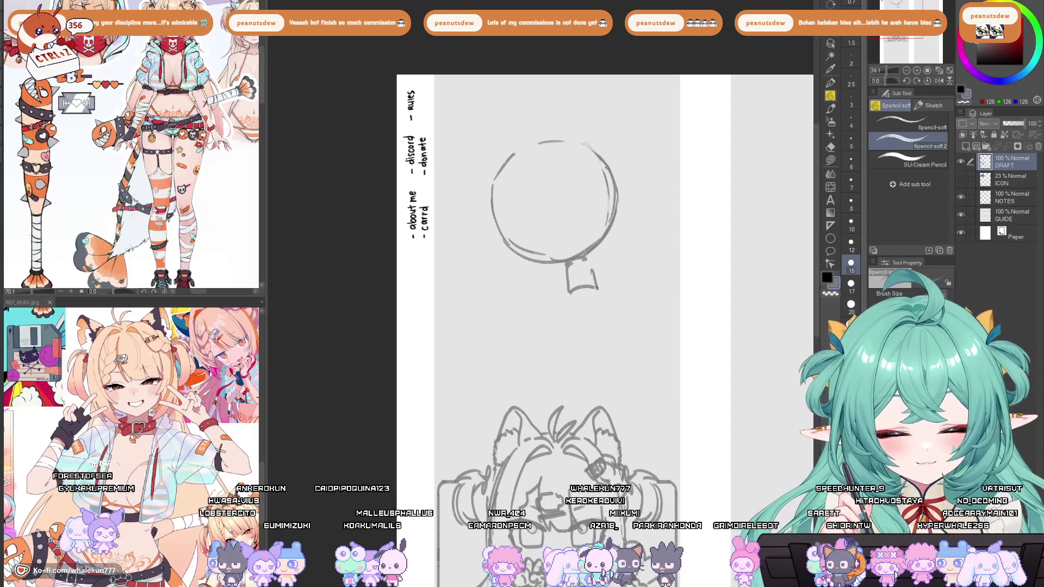
key("ctrl+z")
key("ctrl+z")
key("ctrl+z")
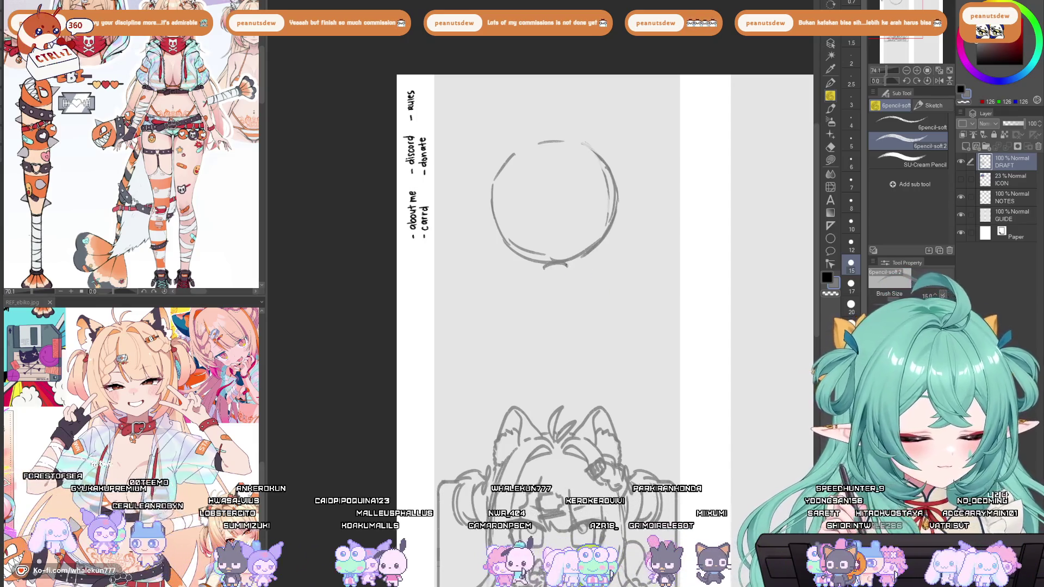
key("ctrl+z")
key("ctrl+z")
key("ctrl+z")
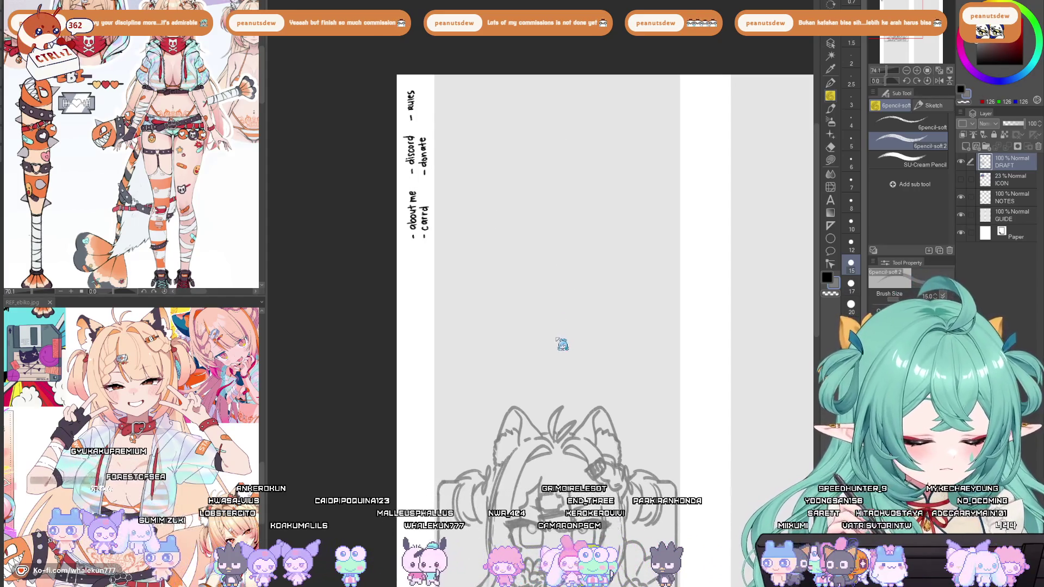
key("ctrl+z")
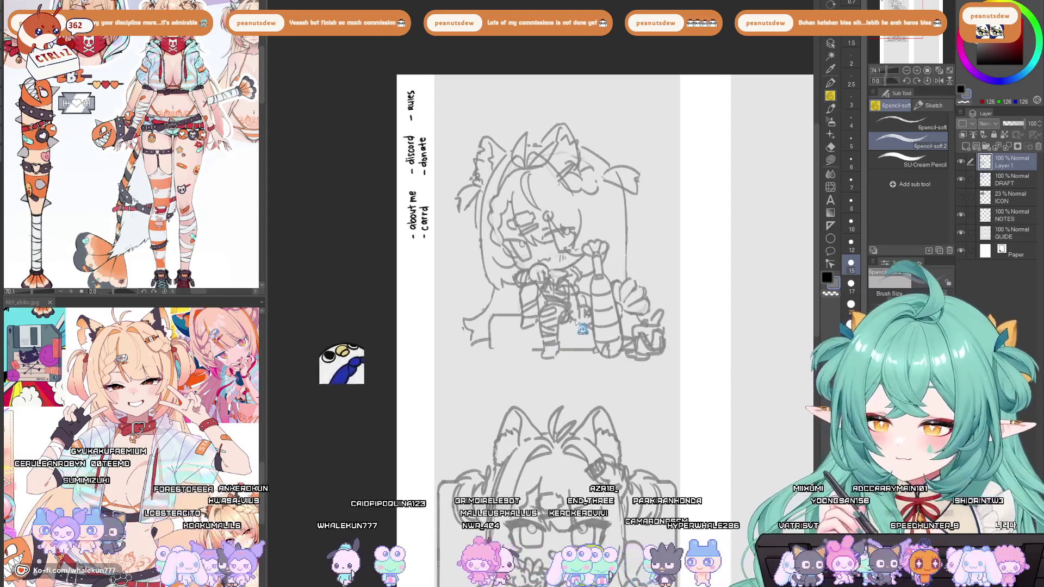
key("ctrl+z")
key("ctrl+y")
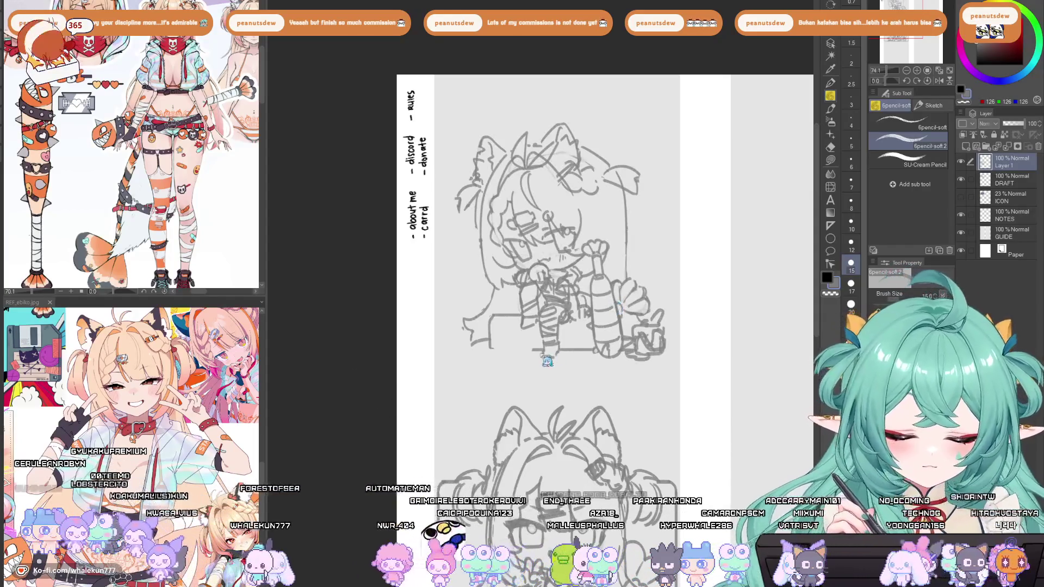
key("ctrl+z")
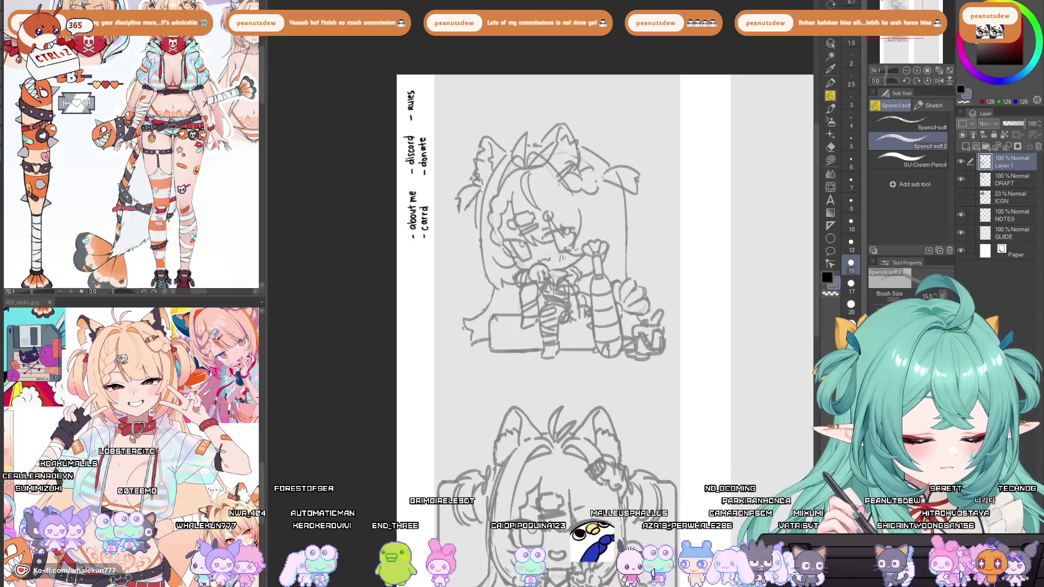
left_click_drag(494, 319, 487, 325)
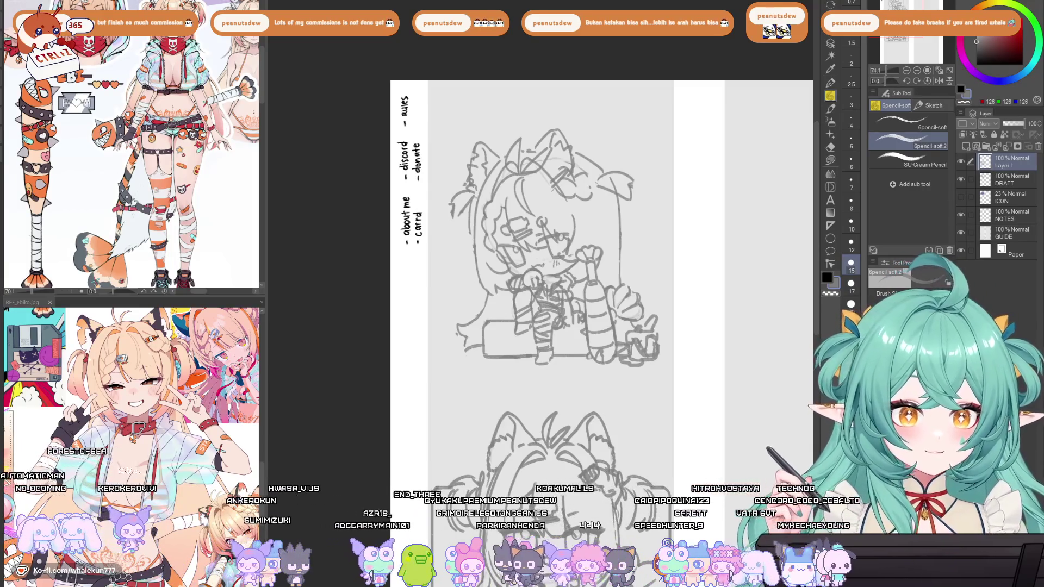
Retrace the sitting girl's left hair outline and redraw the brow line over her eye.
mouse_move(581, 384)
left_mouse_down()
mouse_move(633, 346)
mouse_move(636, 441)
left_mouse_up()
scroll(636, 440, "down", 2)
scroll(477, 205, "up", 3)
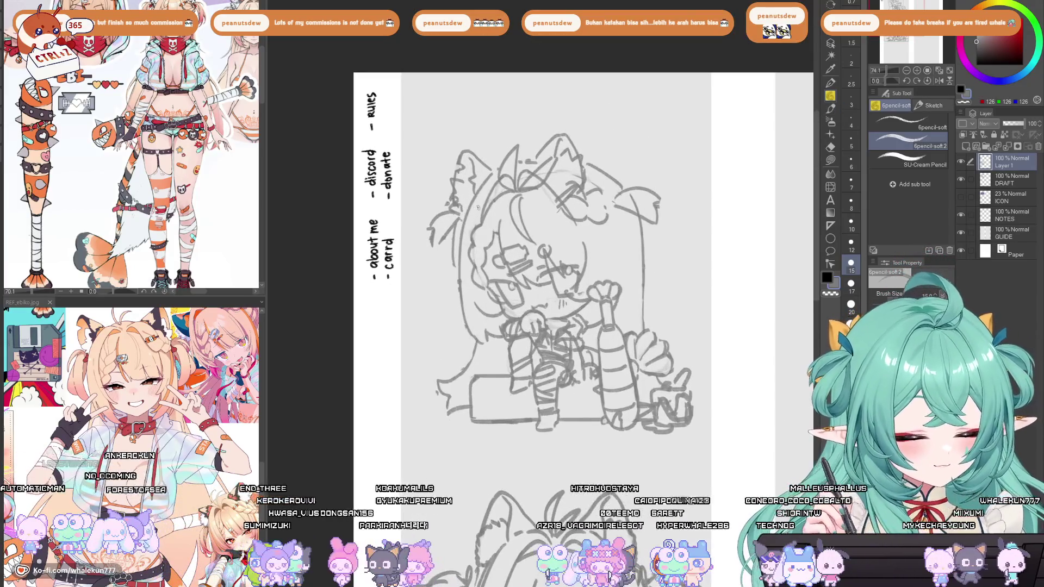
left_click_drag(462, 217, 473, 337)
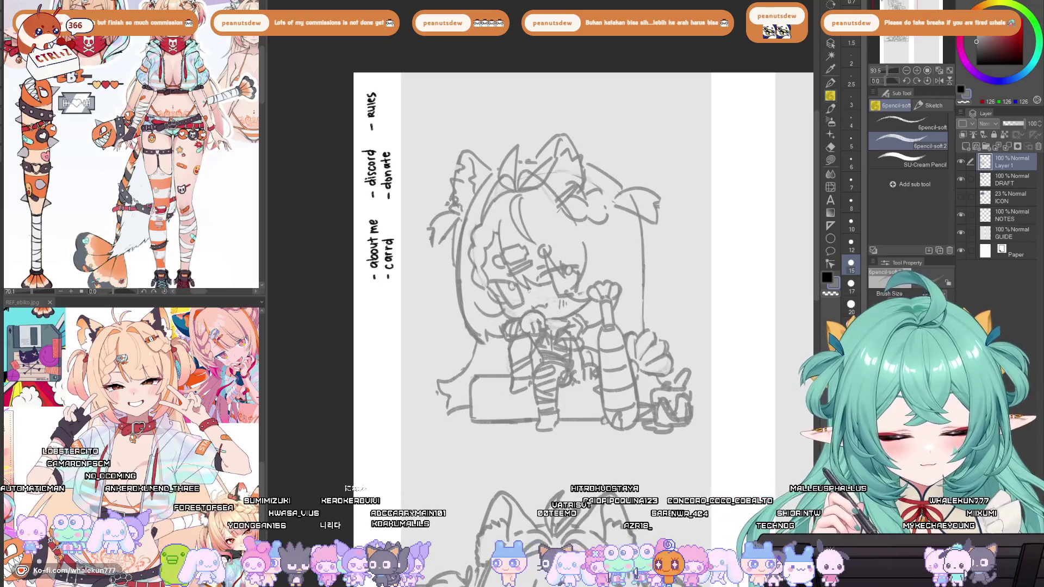
scroll(559, 305, "down", 2)
scroll(559, 305, "up", 2)
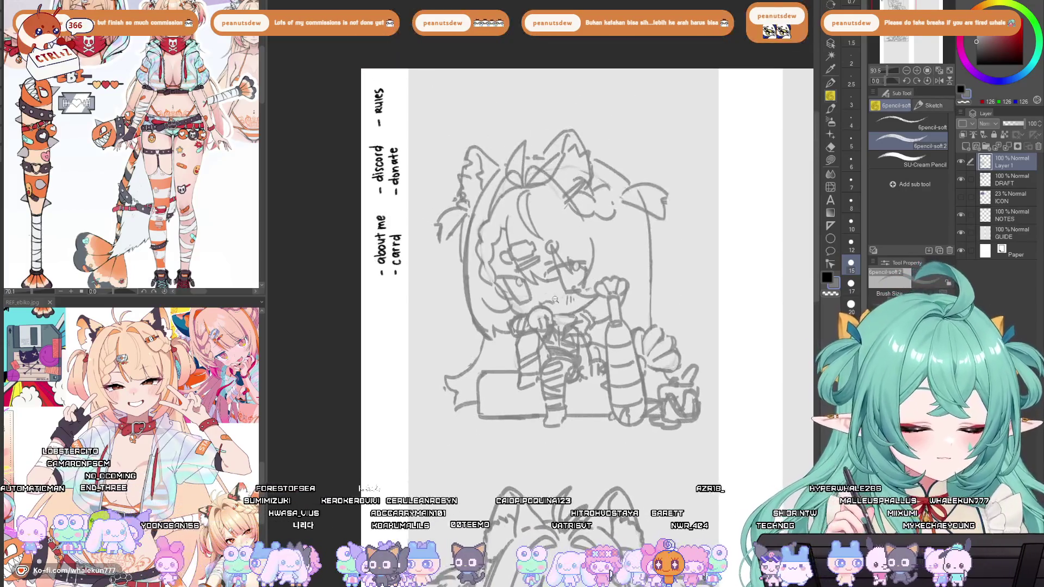
scroll(548, 287, "up", 2)
left_click_drag(538, 288, 602, 261)
key("ctrl+z")
key("ctrl+z")
key("ctrl+z")
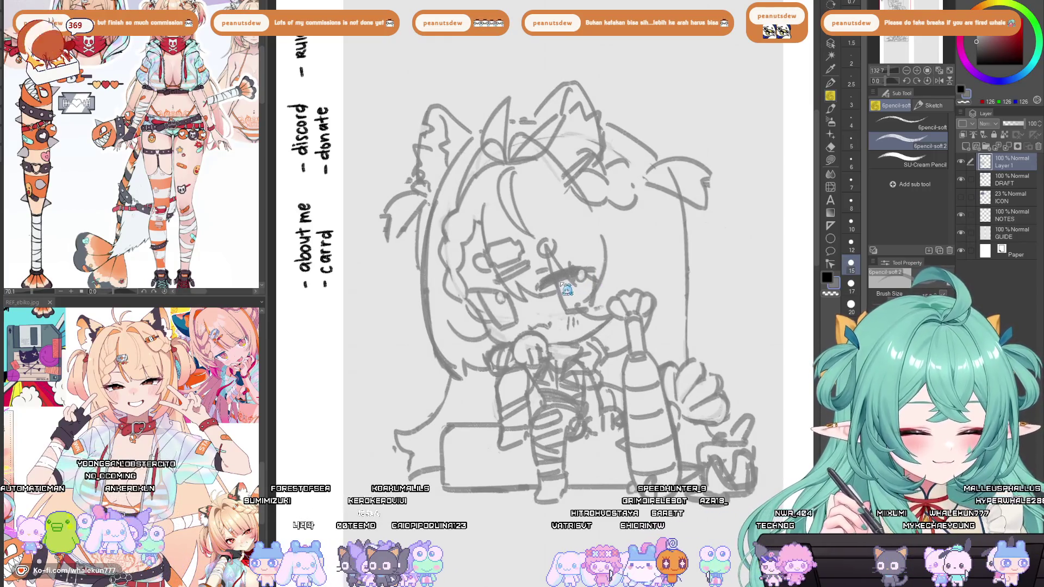
left_click_drag(554, 275, 603, 266)
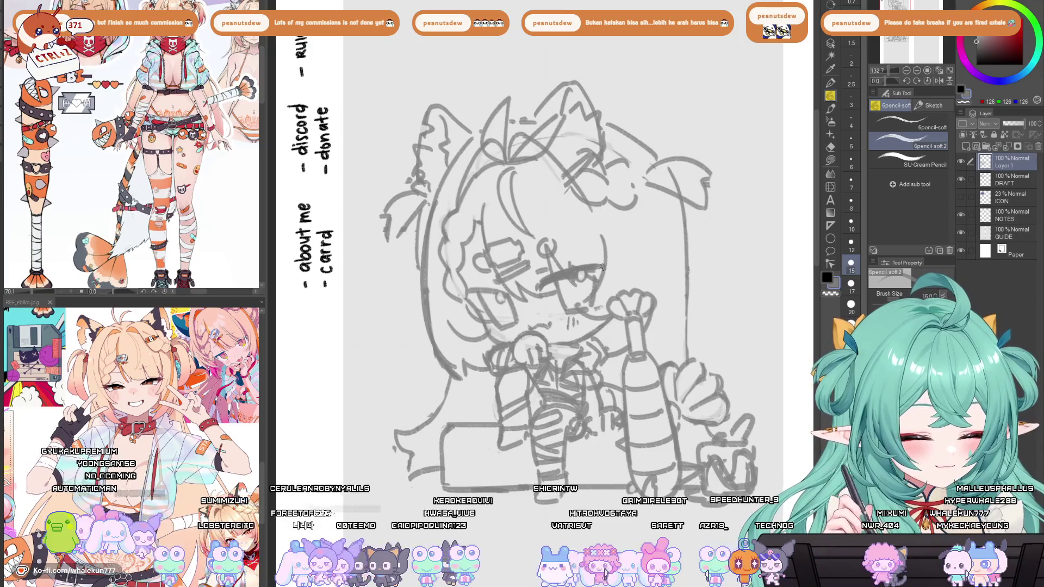
Mirror the canvas to check proportions and zoom out to view both sketches.
key("h")
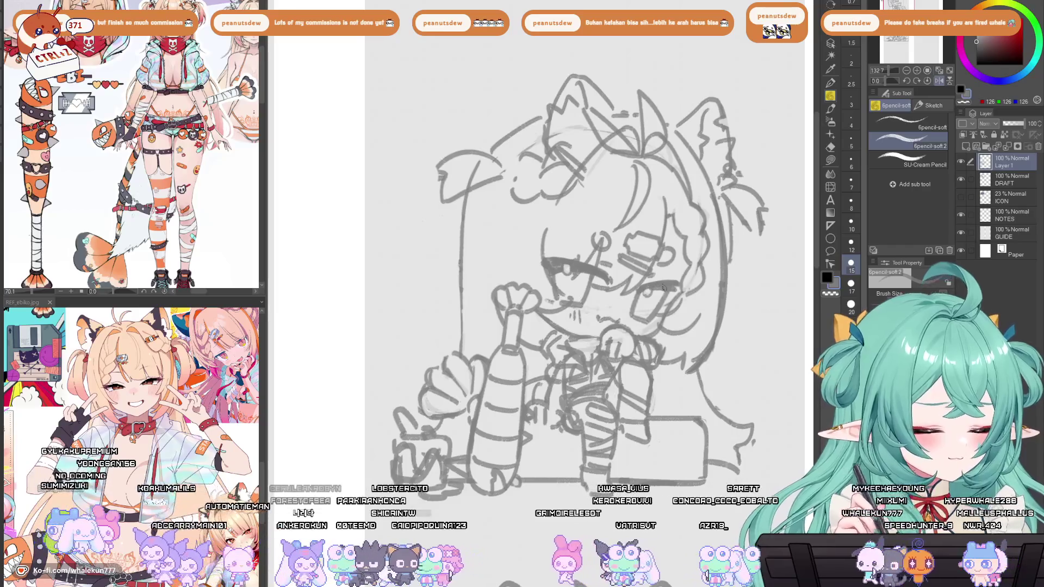
key("h")
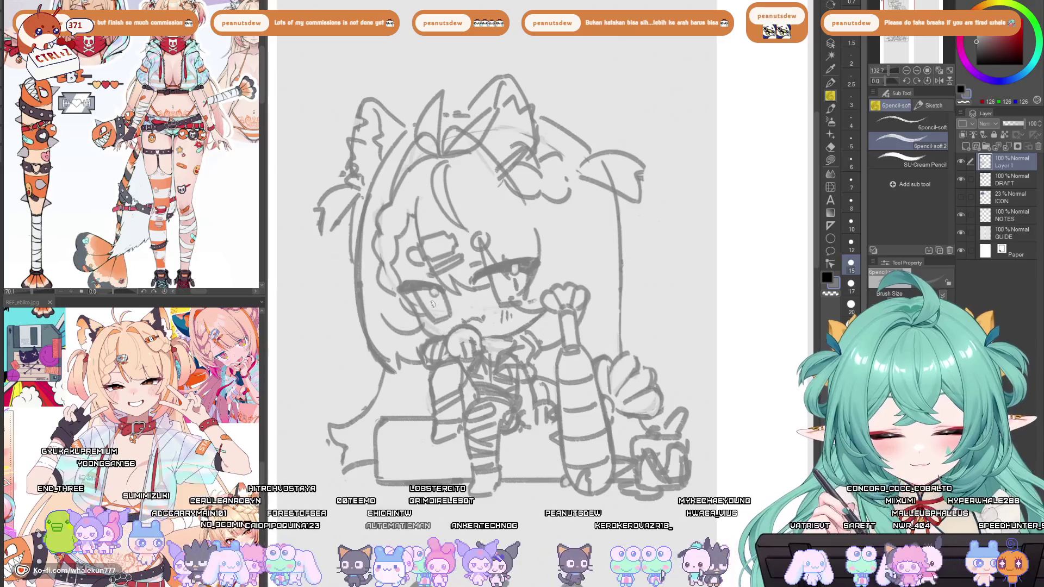
left_click(523, 254, "ctrl+alt")
scroll(562, 441, "down", 3)
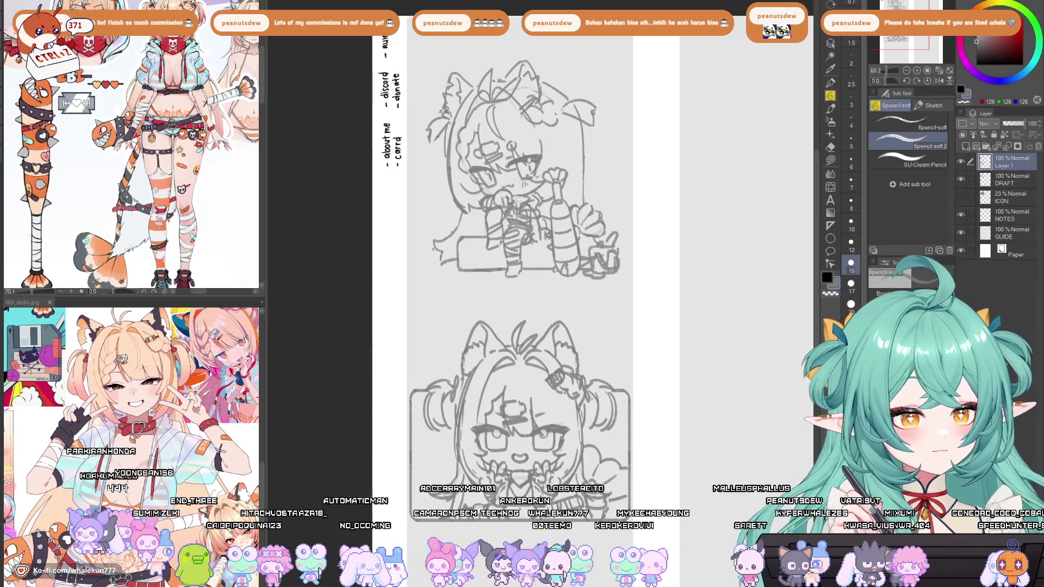
left_click_drag(612, 384, 622, 417)
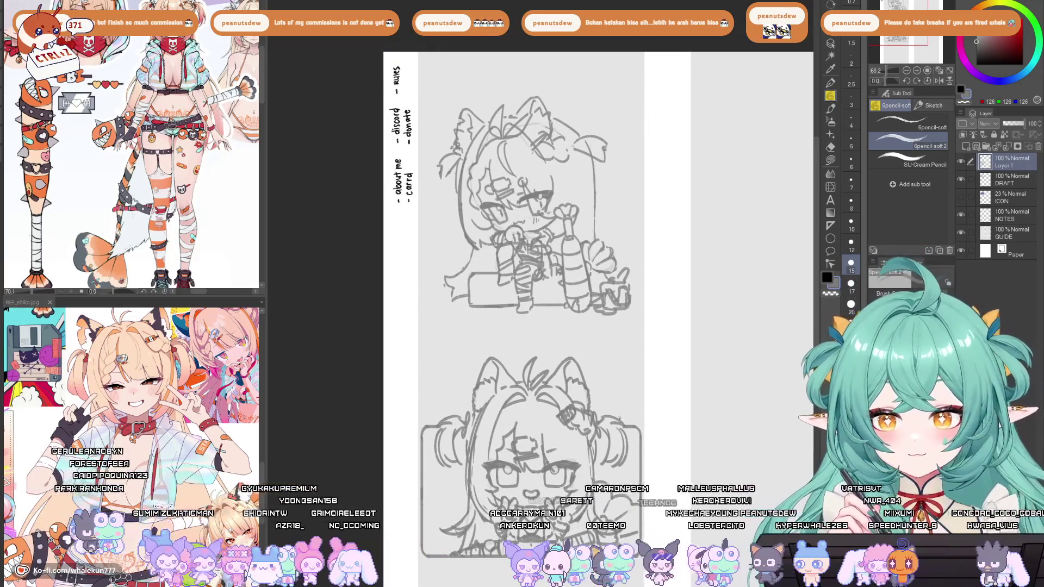
mouse_move(626, 426)
left_mouse_down()
mouse_move(613, 370)
mouse_move(601, 494)
left_mouse_up()
scroll(584, 228, "up", 2)
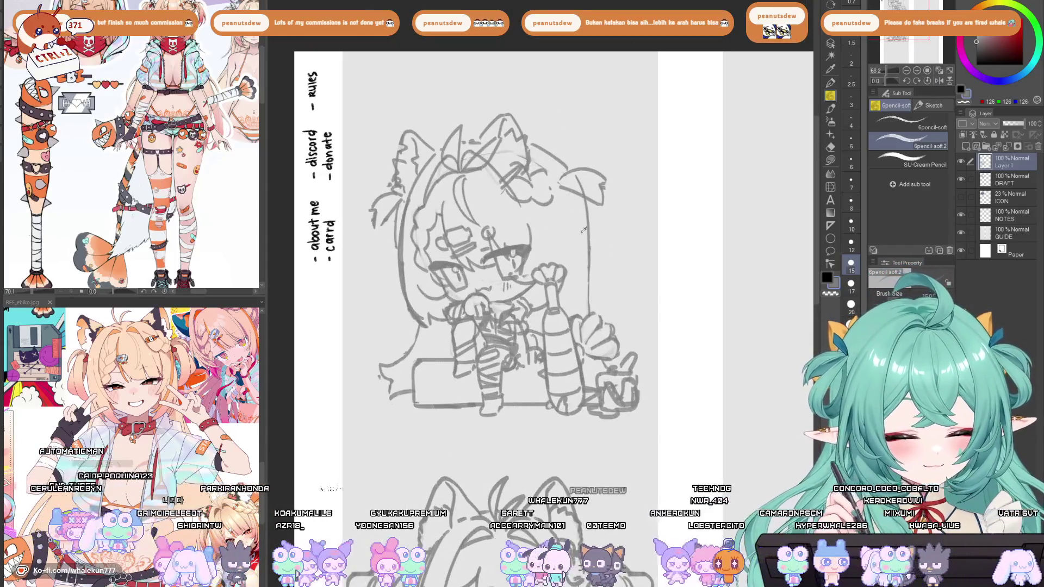
Redraw the right edge of the chibi's hair lower down, then switch to the eraser.
left_click_drag(589, 238, 596, 329)
key("ctrl+z")
key("ctrl+z")
key("ctrl+z")
left_click_drag(596, 290, 600, 369)
key("e")
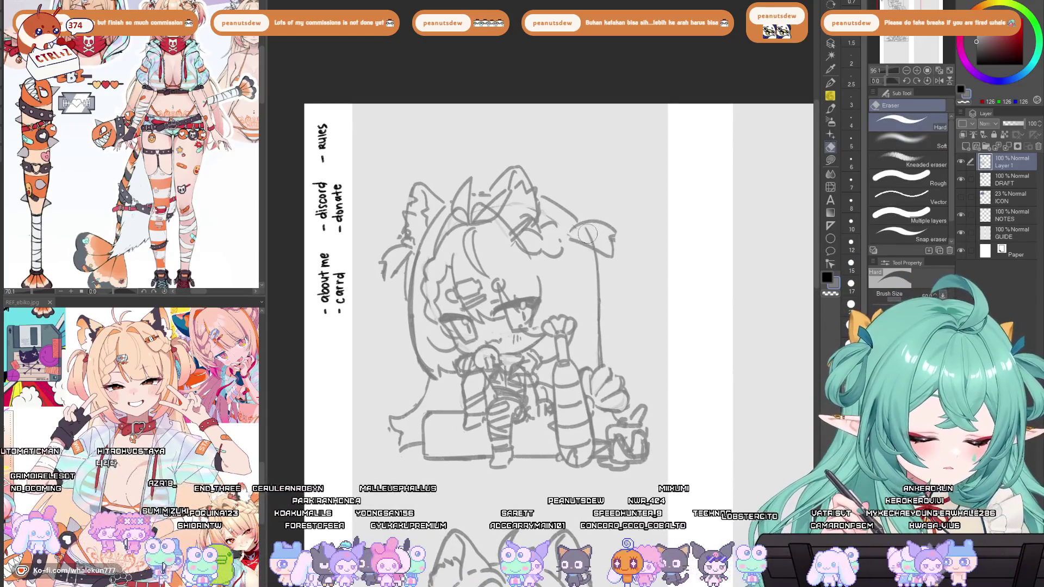
Merge Layer 1 down into DRAFT, return to the pencil, and zoom in on the bust sketch.
key("ctrl+e")
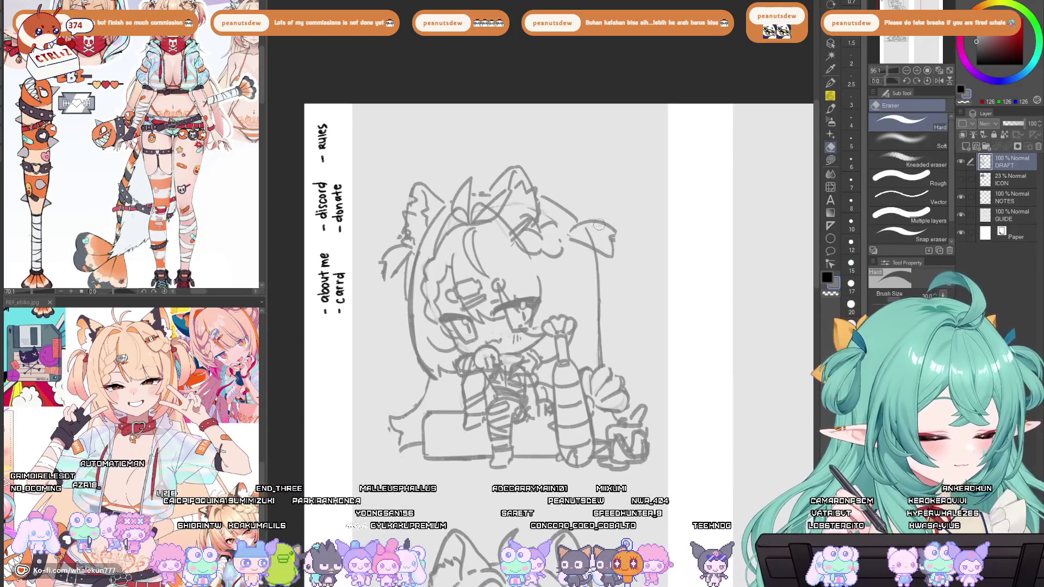
left_click_drag(421, 308, 443, 281)
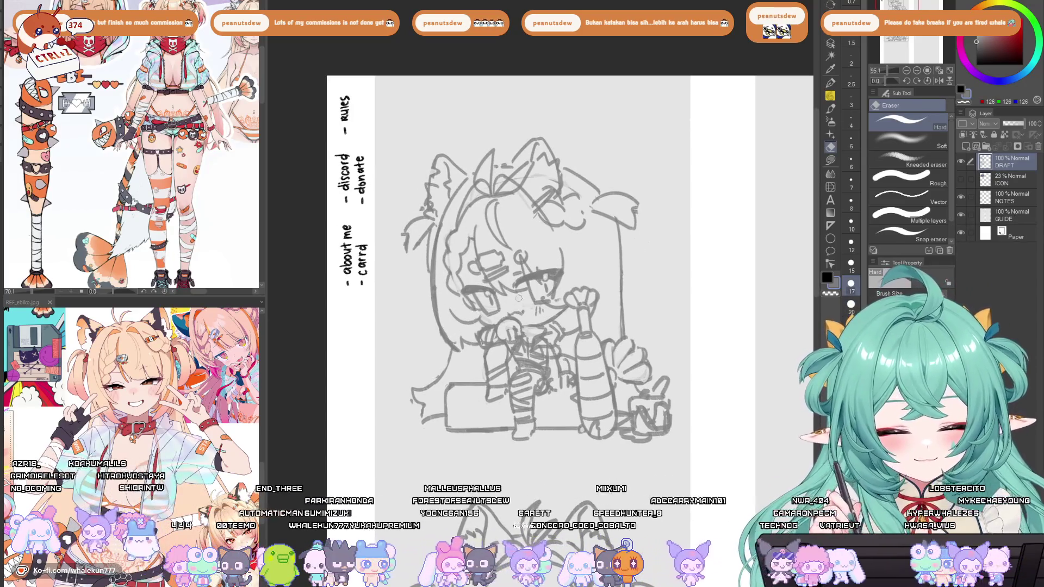
left_click_drag(559, 298, 631, 13)
key("p")
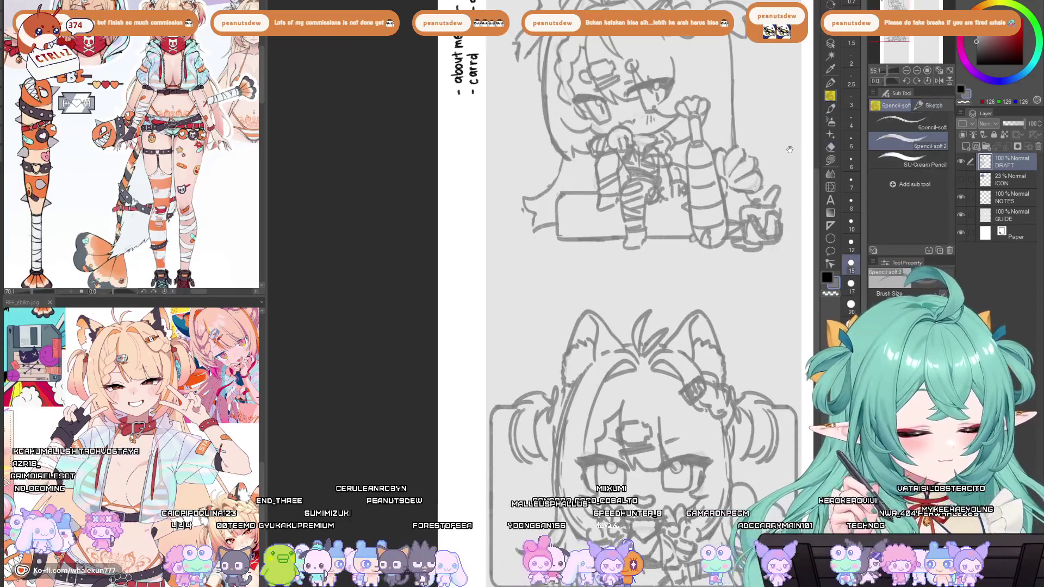
mouse_move(589, 382)
left_mouse_down()
mouse_move(549, 435)
mouse_move(556, 420)
left_mouse_up()
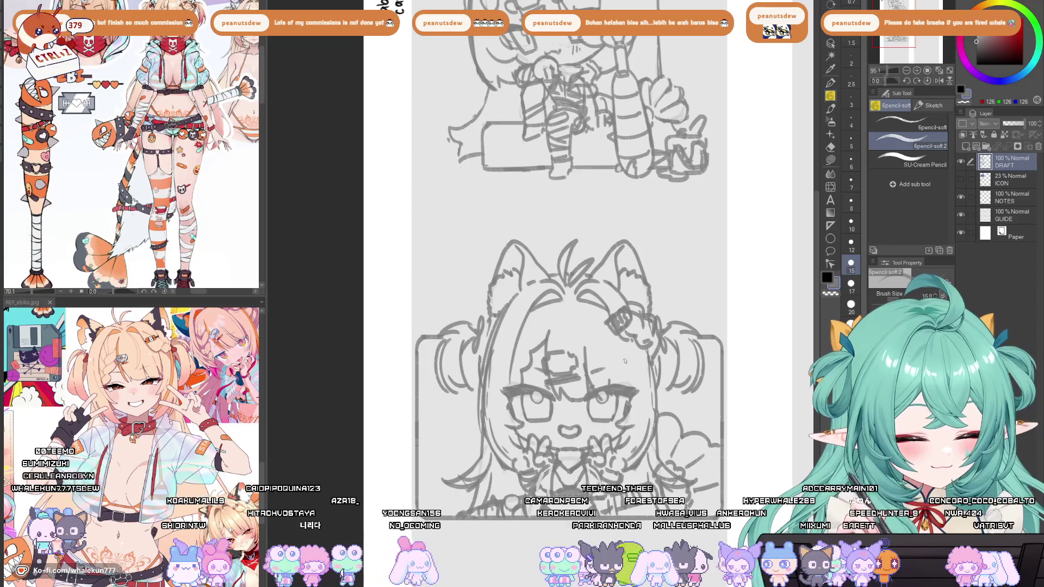
scroll(624, 361, "down", 1)
scroll(598, 326, "up", 2)
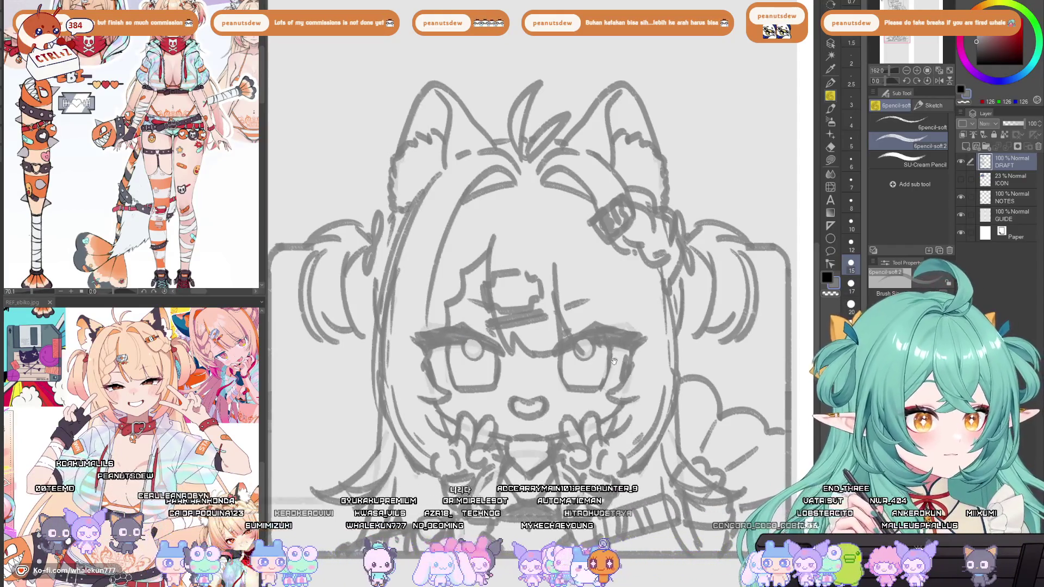
scroll(609, 364, "down", 1)
scroll(631, 433, "down", 1)
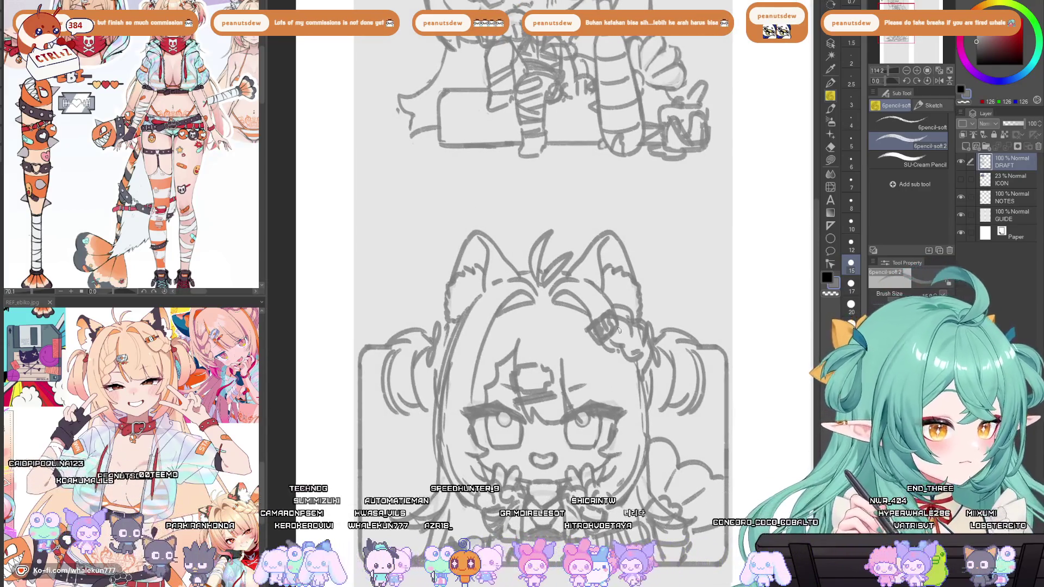
Darken the sitting chibi's eye with hatching, checking it in a mirrored view.
left_click_drag(516, 51, 520, 301)
scroll(520, 301, "up", 2)
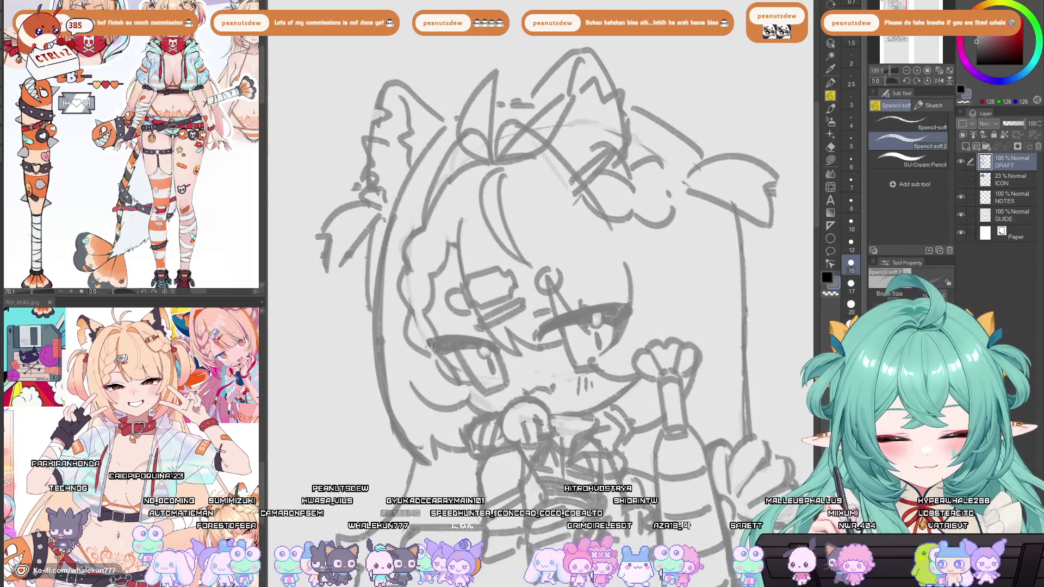
key("h")
key("h")
key("h")
key("h")
left_click_drag(598, 422, 635, 450)
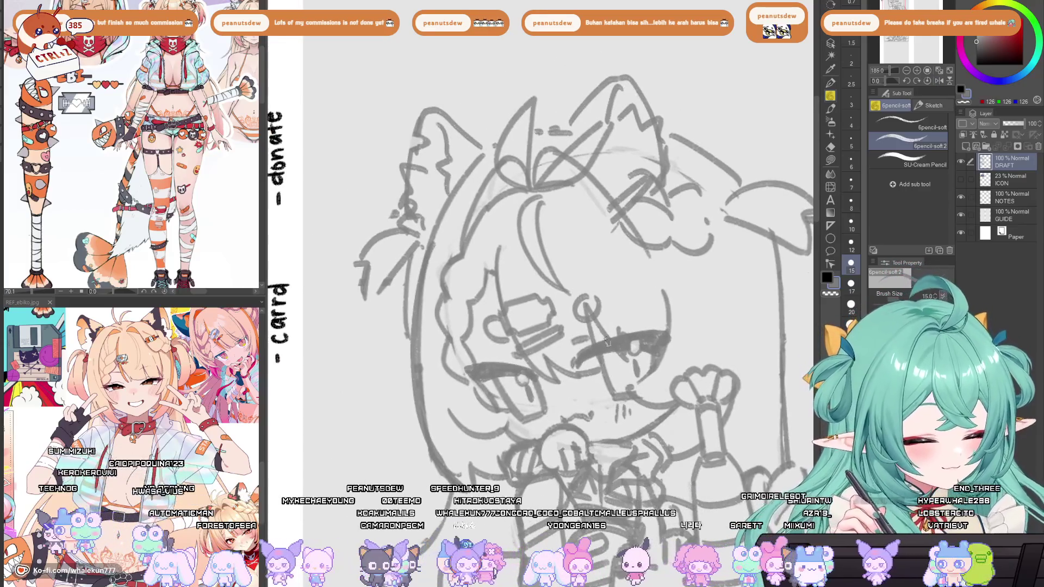
mouse_move(626, 338)
left_mouse_down()
mouse_move(617, 341)
mouse_move(628, 334)
left_mouse_up()
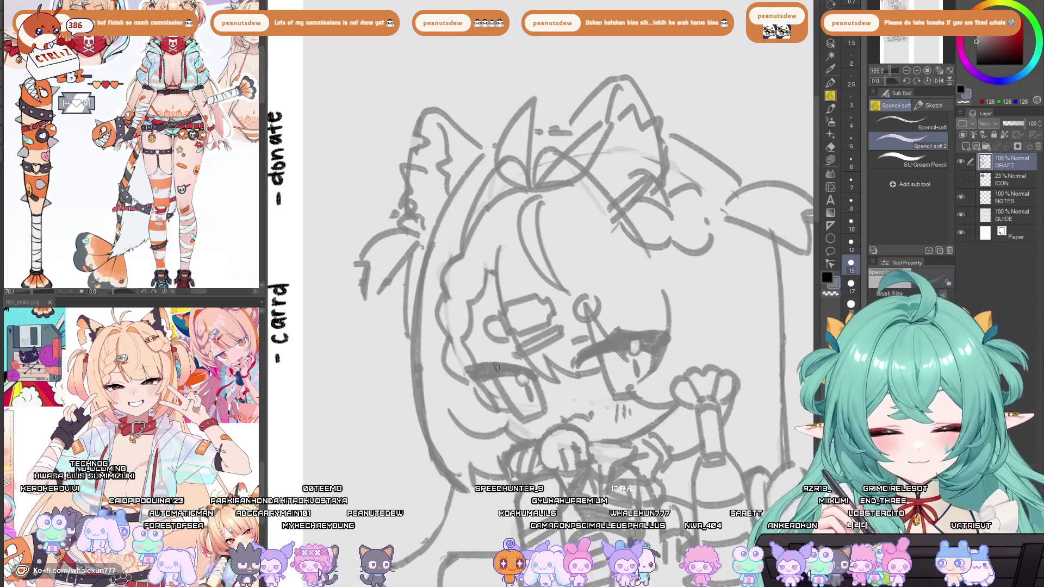
key("h")
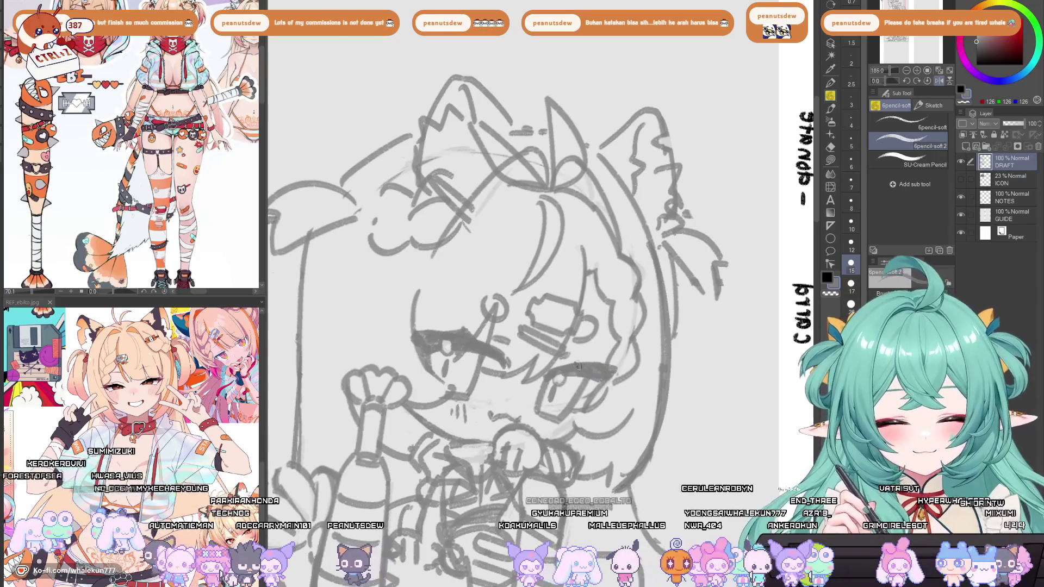
key("h")
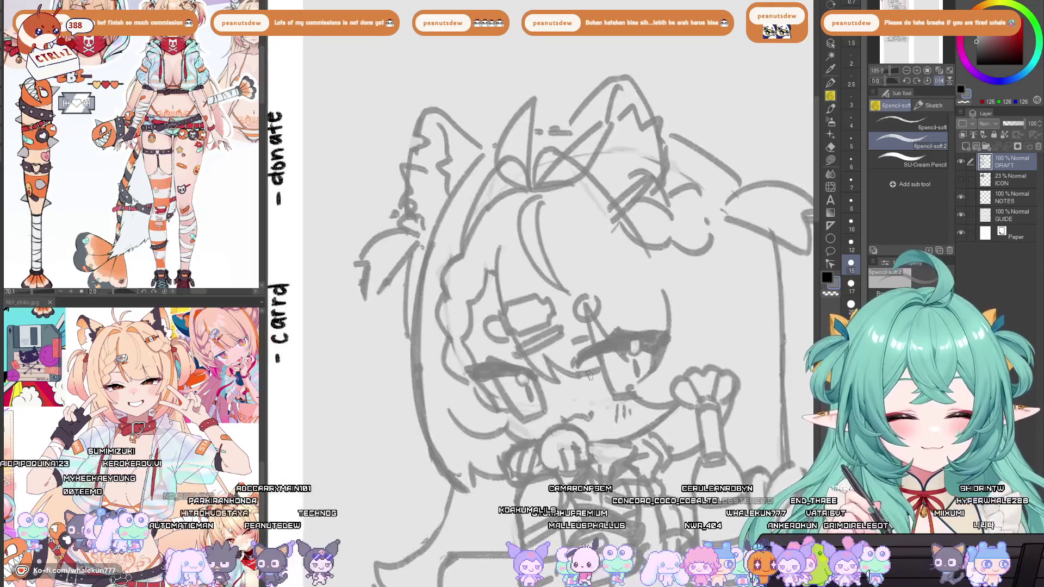
scroll(526, 407, "down", 5)
left_click_drag(526, 407, 549, 271)
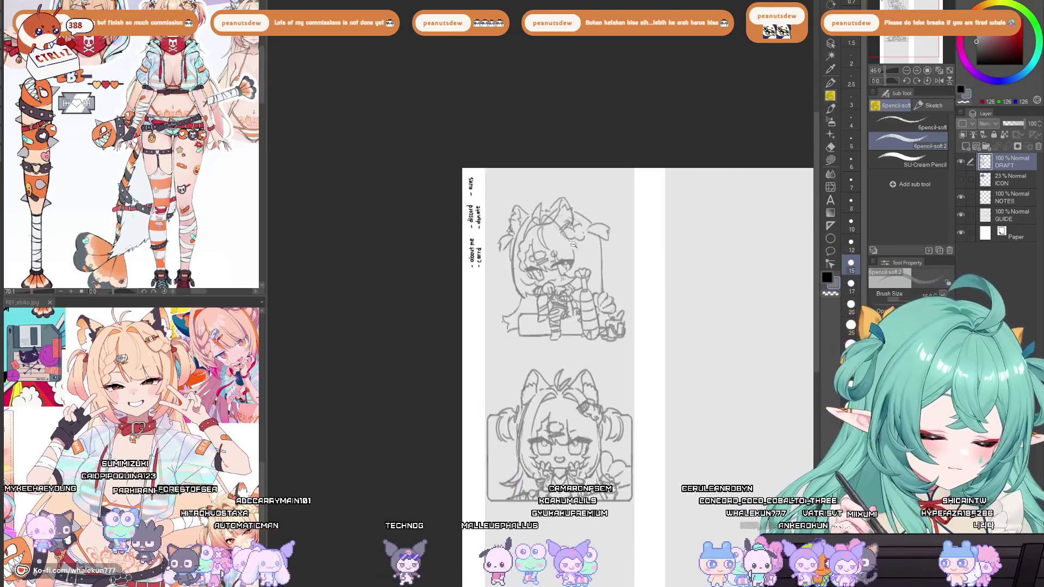
scroll(579, 266, "up", 5)
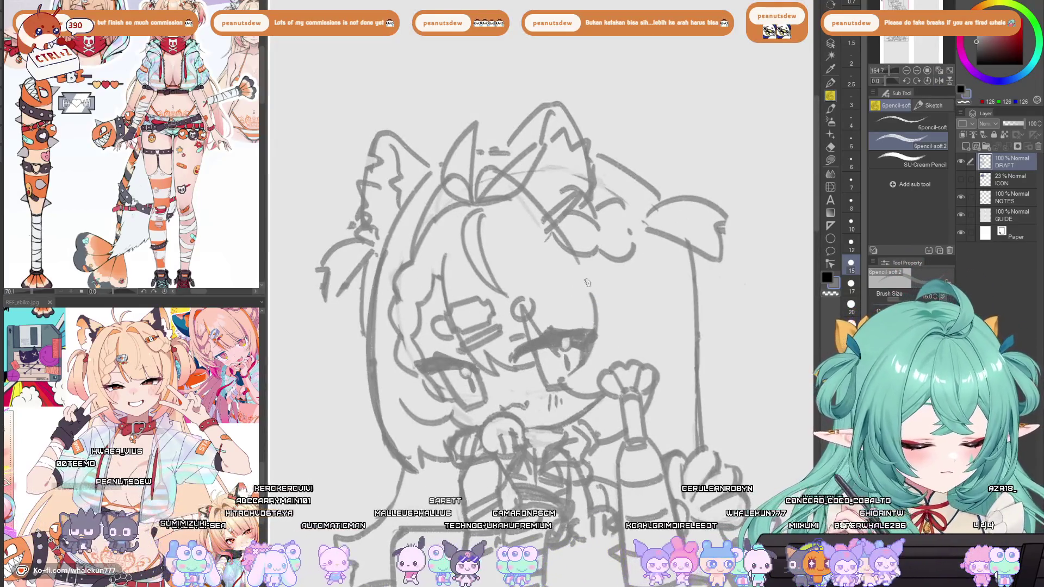
Redraw the strokes along the right side of the chibi's face.
key("ctrl+z")
mouse_move(592, 304)
left_mouse_down()
mouse_move(590, 348)
mouse_move(566, 374)
mouse_move(594, 363)
mouse_move(601, 382)
mouse_move(582, 424)
left_mouse_up()
key("ctrl+z")
key("ctrl+z")
key("ctrl+z")
key("ctrl+z")
key("ctrl+z")
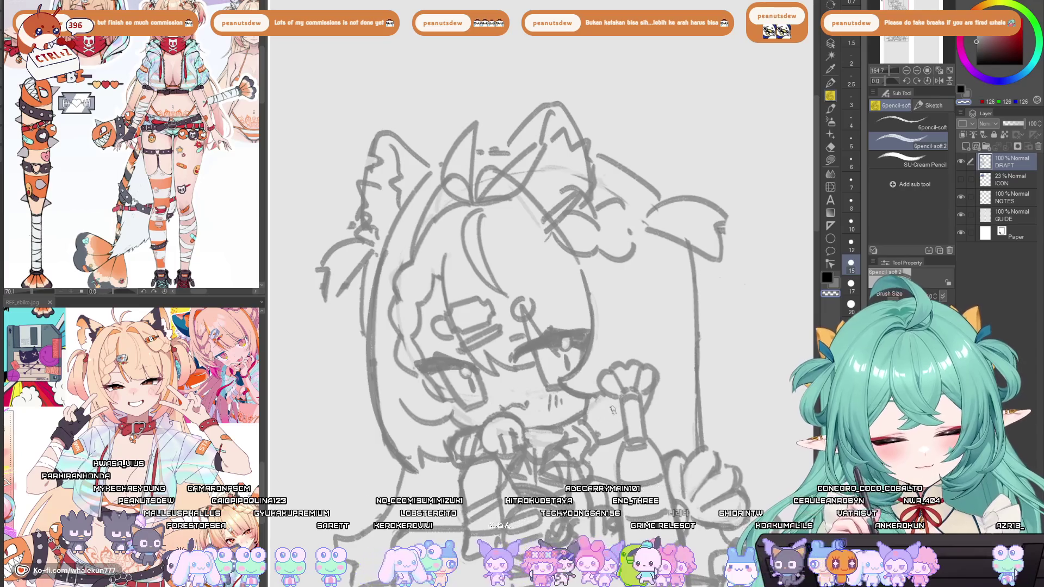
left_click_drag(625, 260, 619, 344)
key("ctrl+z")
mouse_move(630, 265)
left_mouse_down()
mouse_move(608, 363)
mouse_move(628, 370)
left_mouse_up()
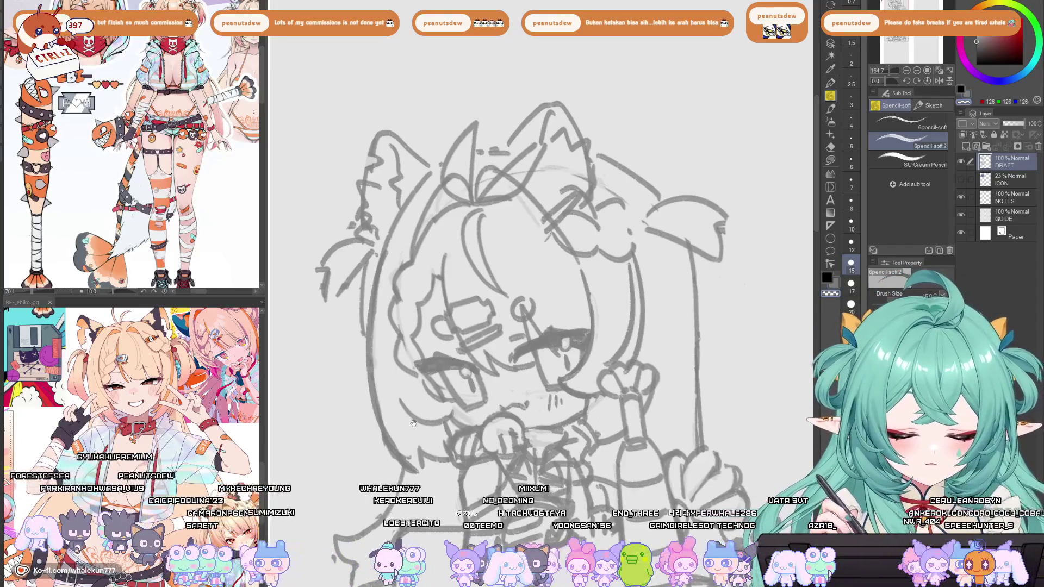
Erase the stray lines left of the cat ear and the stray shape on the right.
left_click_drag(413, 423, 462, 469)
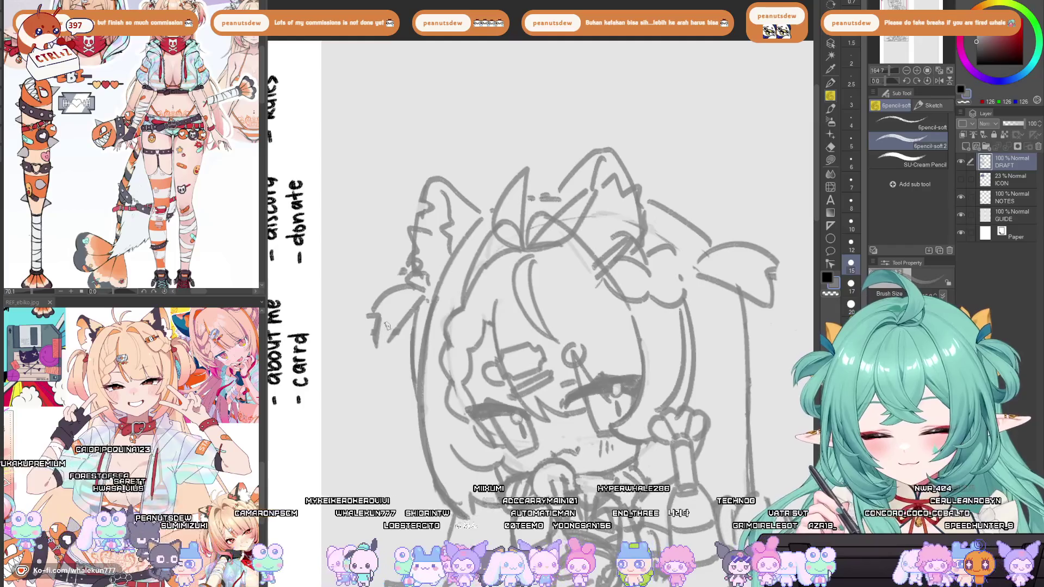
key("e")
mouse_move(373, 305)
left_mouse_down()
mouse_move(387, 294)
mouse_move(402, 326)
mouse_move(402, 272)
left_mouse_up()
mouse_move(723, 241)
left_mouse_down()
mouse_move(761, 255)
mouse_move(761, 302)
left_mouse_up()
scroll(760, 302, "down", 5)
left_click_drag(632, 379, 560, 299)
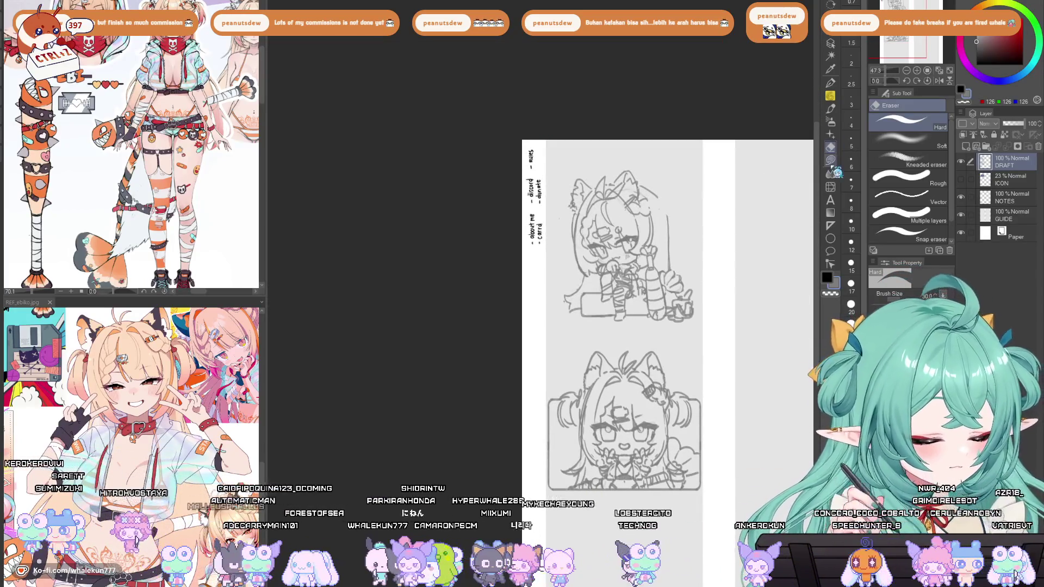
left_click(830, 186)
scroll(625, 415, "up", 3)
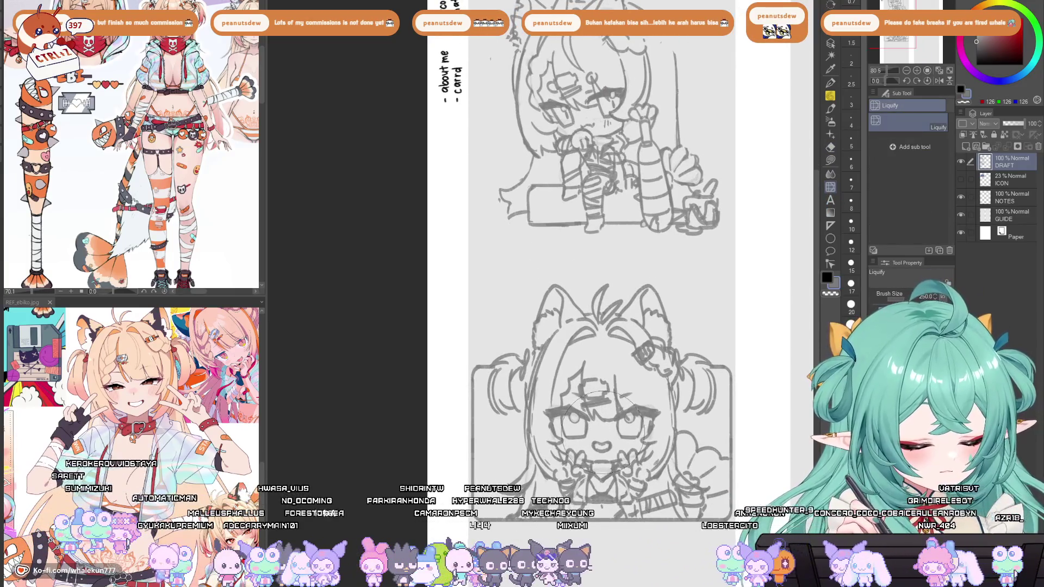
key("]")
key("bracketleft")
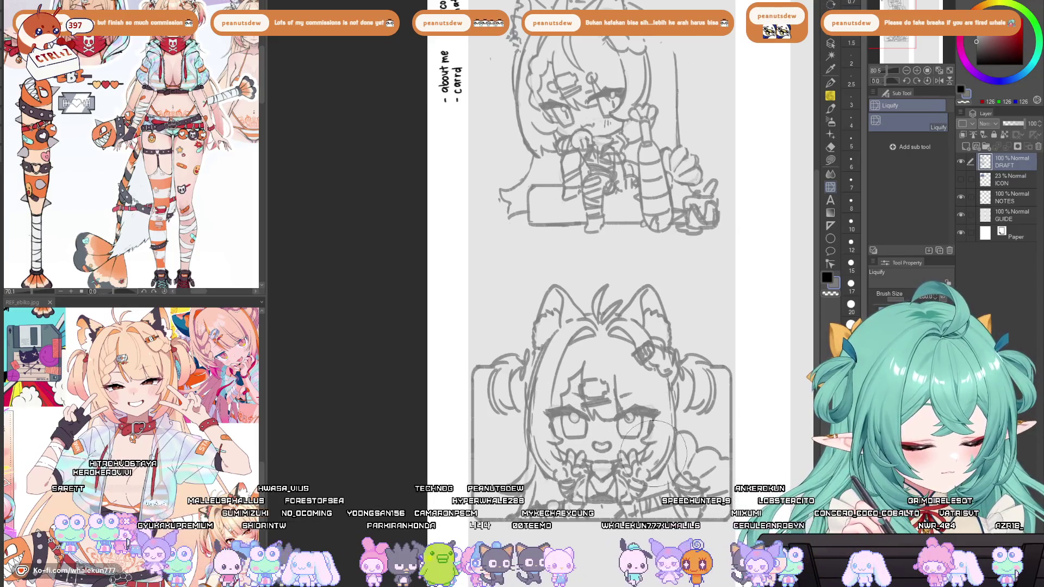
key("bracketleft")
key("bracketleft")
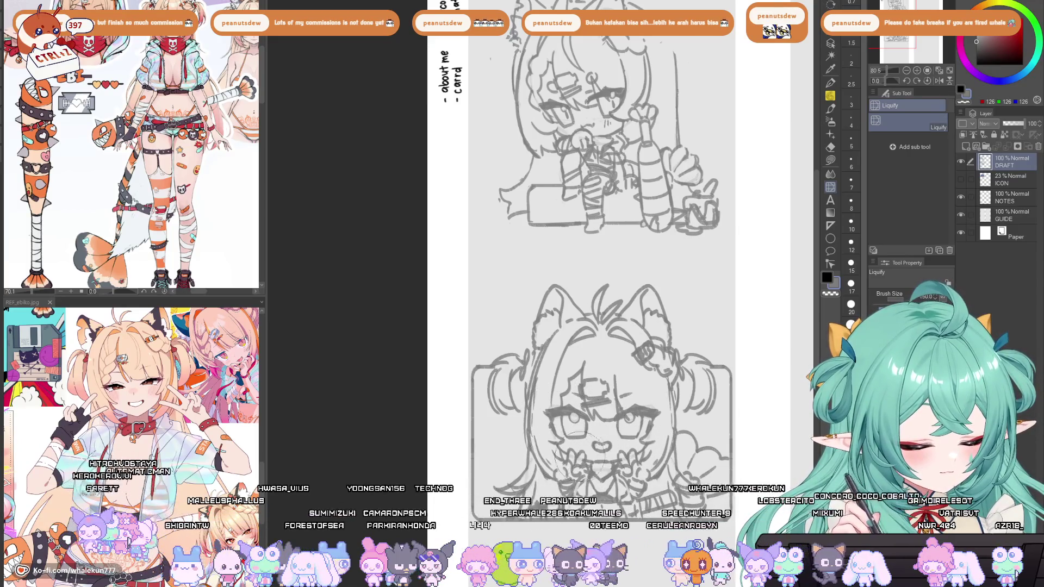
left_click(830, 96)
scroll(598, 294, "up", 5)
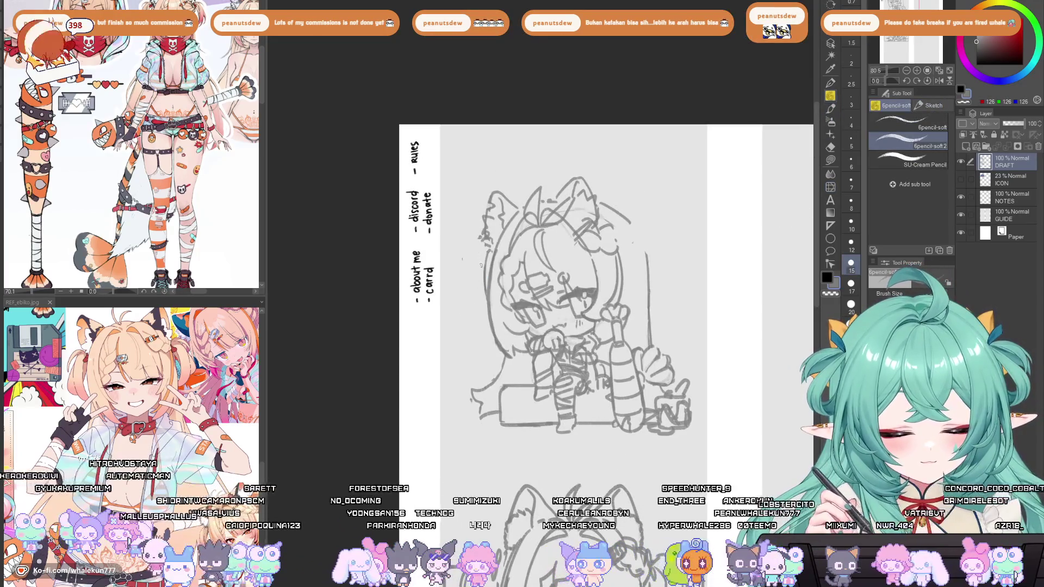
On the mirrored canvas, draw and redraw a curved arc beside the sitting chibi's head.
key("h")
left_click_drag(631, 241, 714, 282)
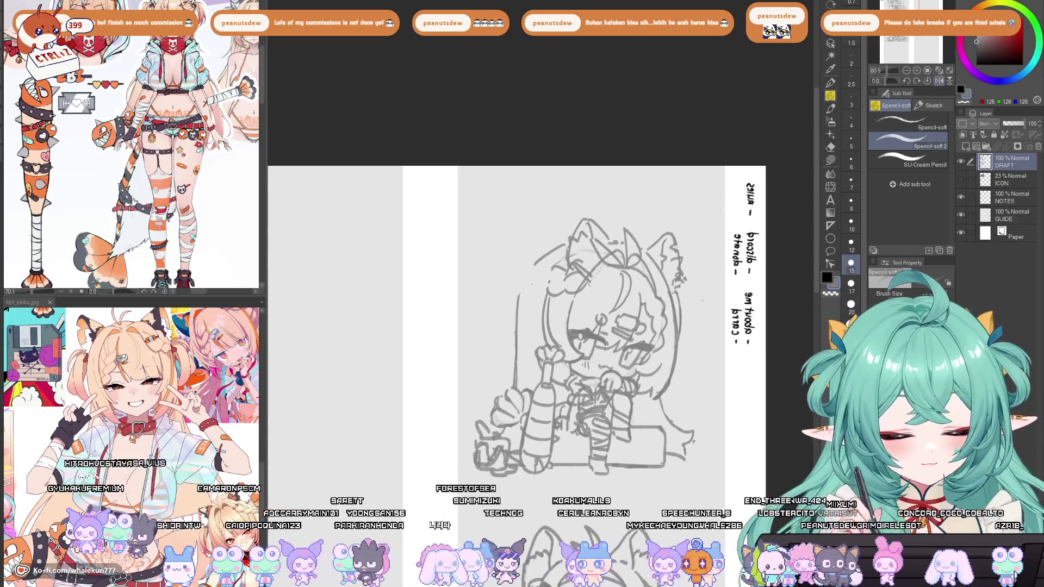
mouse_move(532, 275)
left_mouse_down()
mouse_move(524, 327)
mouse_move(502, 326)
left_mouse_up()
key("ctrl+z")
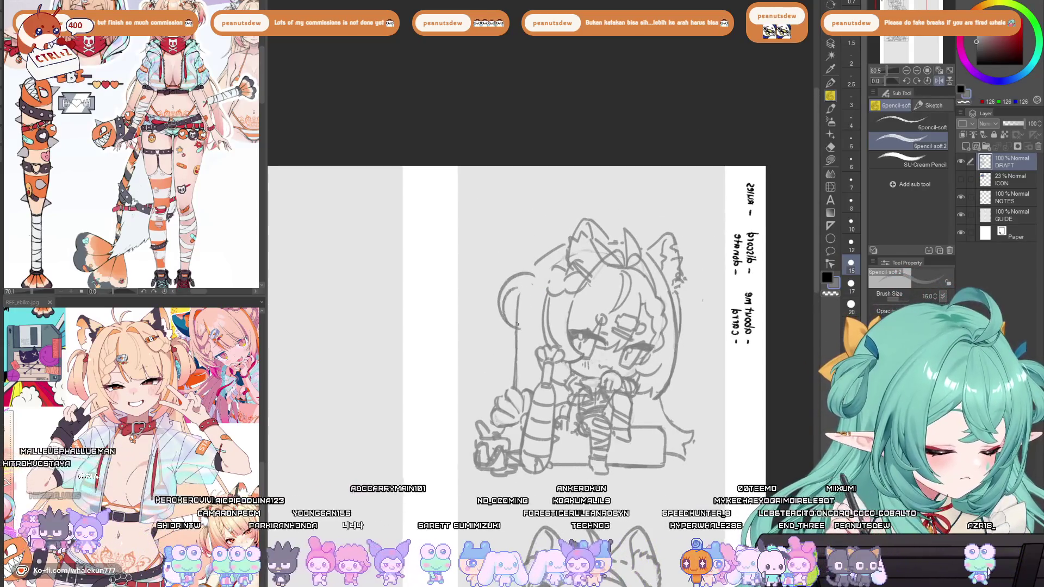
key("ctrl+z")
left_click_drag(530, 269, 514, 338)
key("ctrl+z")
key("ctrl+z")
mouse_move(530, 272)
left_mouse_down()
mouse_move(506, 329)
mouse_move(538, 310)
mouse_move(525, 307)
mouse_move(525, 329)
left_mouse_up()
key("ctrl+z")
key("ctrl+z")
Redraw the chibi's ear stroke, flipping the canvas to check and undoing misses.
key("h")
mouse_move(615, 411)
left_mouse_down()
mouse_move(653, 292)
mouse_move(660, 320)
left_mouse_up()
mouse_move(617, 180)
left_mouse_down()
mouse_move(606, 191)
mouse_move(608, 147)
mouse_move(621, 202)
mouse_move(600, 198)
mouse_move(610, 200)
left_mouse_up()
key("ctrl+z")
key("ctrl+z")
key("ctrl+z")
key("ctrl+z")
key("h")
left_click_drag(543, 272, 560, 306)
left_click_drag(492, 242, 519, 204)
key("ctrl+z")
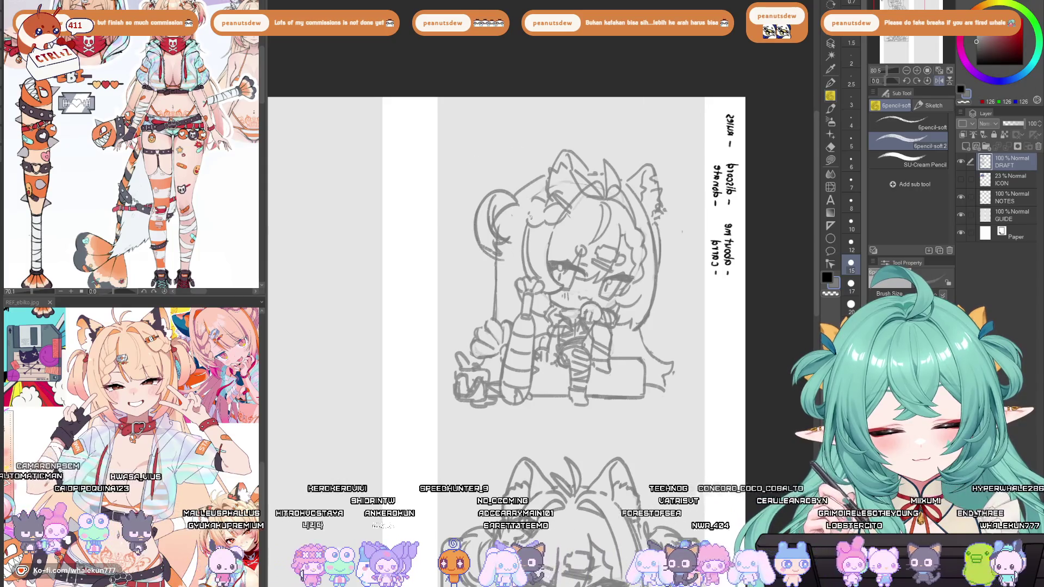
Redraw the right ear outline with the soft pencil, removing stray strokes inside it.
key("h")
key("e")
key("p")
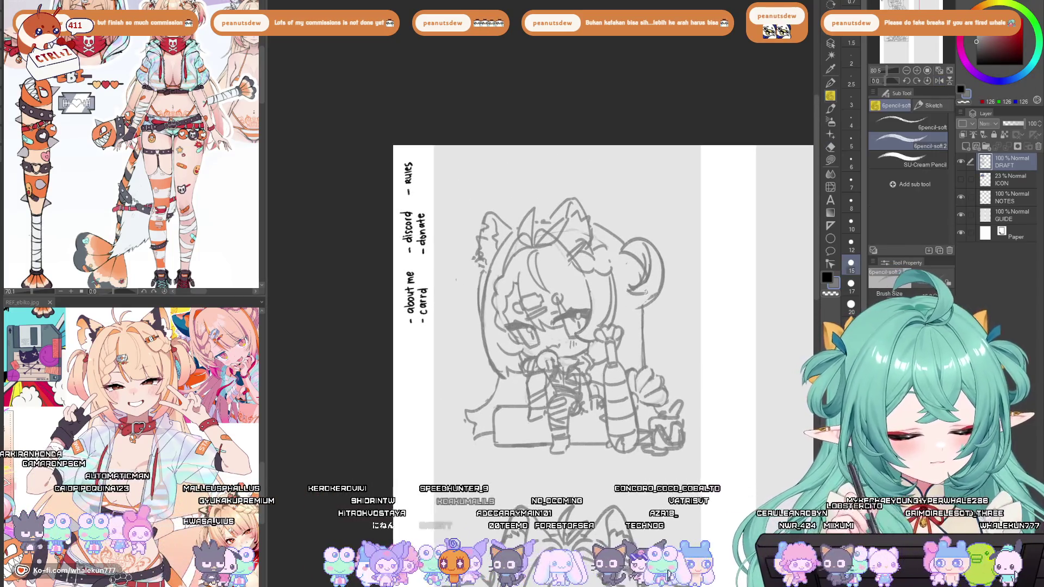
left_click_drag(655, 289, 661, 301)
key("ctrl+z")
left_click_drag(652, 249, 664, 293)
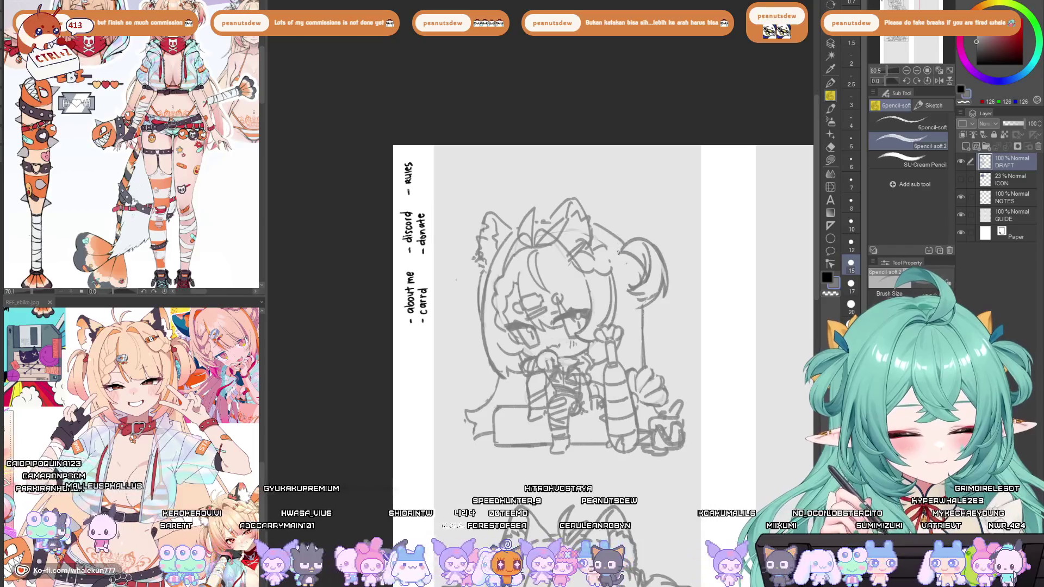
left_click_drag(615, 240, 622, 248)
key("ctrl+z")
key("ctrl+z")
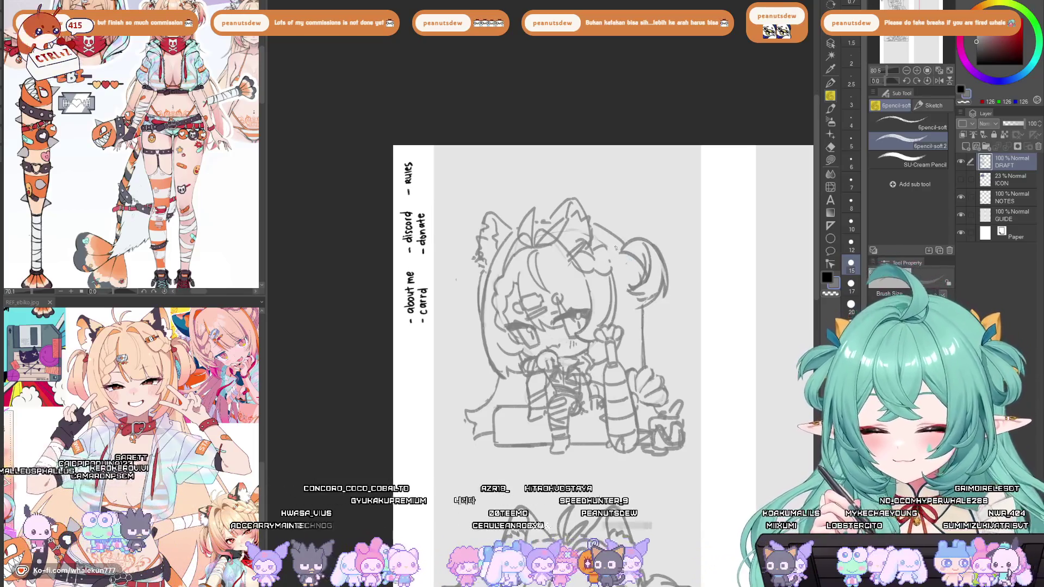
Check the reference sheet's front and side views, then return to the chibi drawing.
mouse_move(136, 380)
left_mouse_down()
mouse_move(150, 440)
mouse_move(131, 413)
mouse_move(133, 391)
left_mouse_up()
scroll(130, 435, "down", 2)
left_click_drag(36, 415, 194, 422)
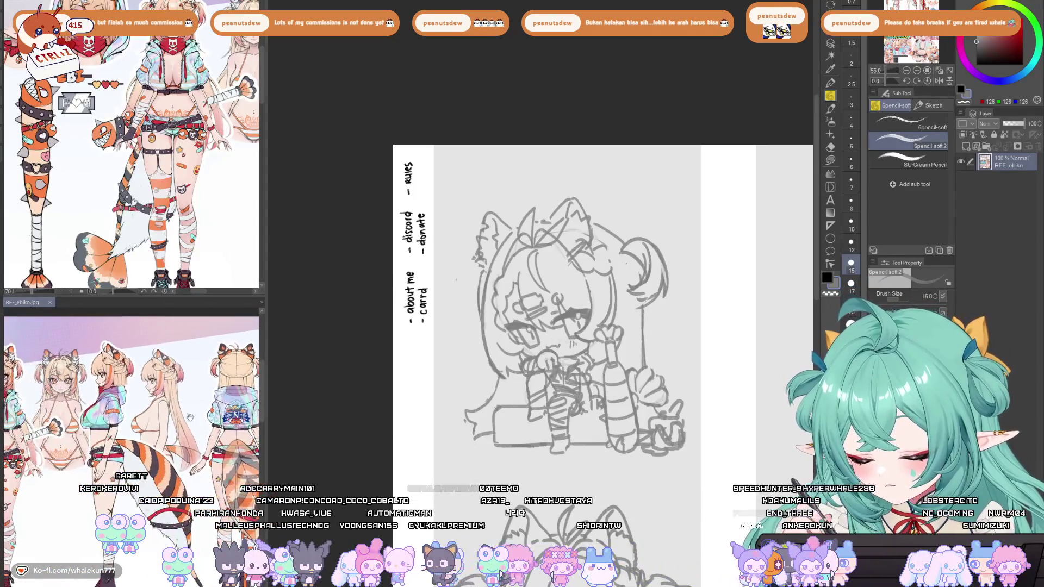
scroll(136, 378, "up", 4)
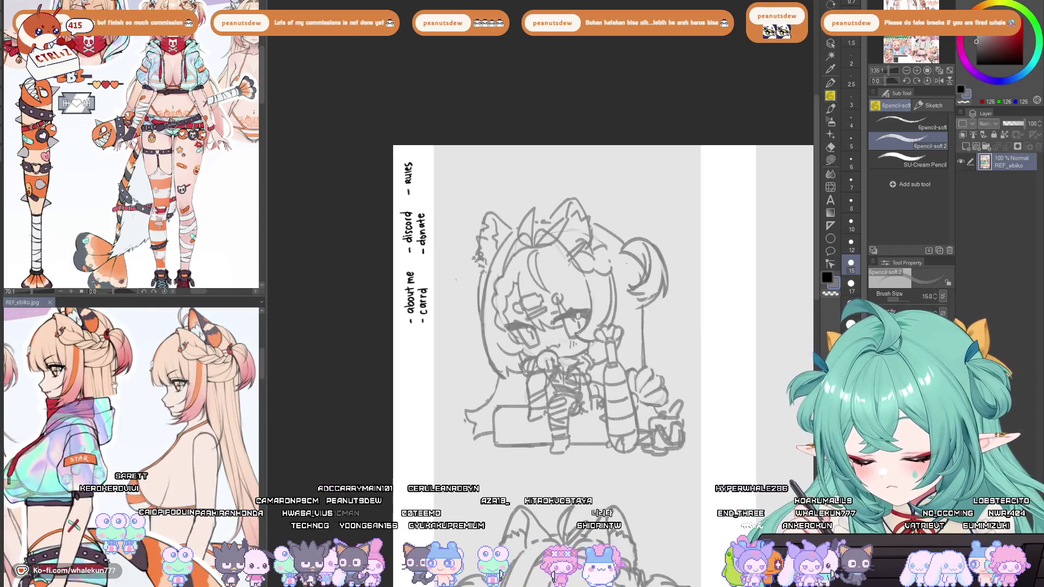
left_click_drag(115, 383, 365, 482)
scroll(187, 481, "down", 4)
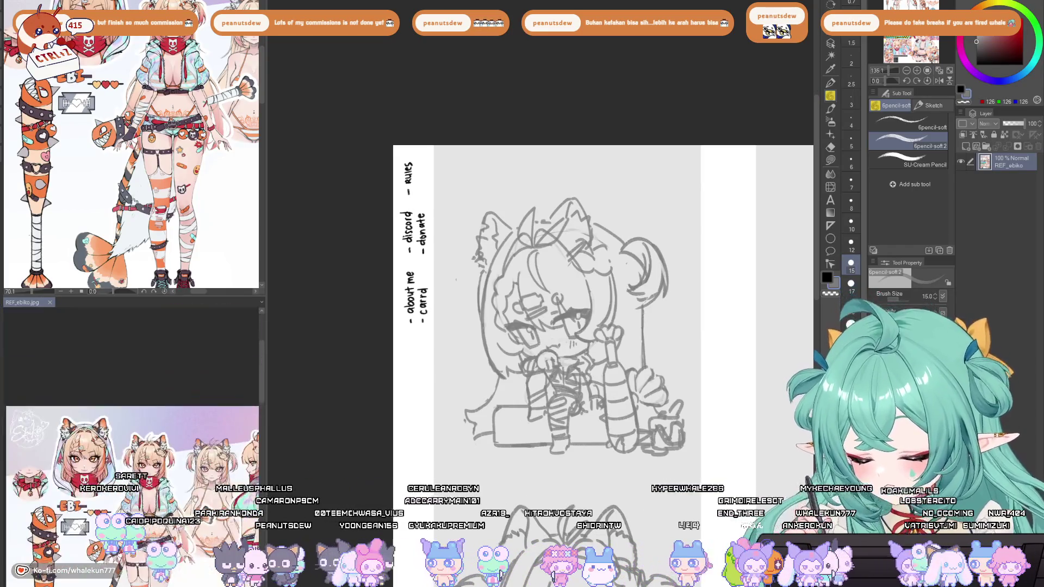
left_click(618, 244)
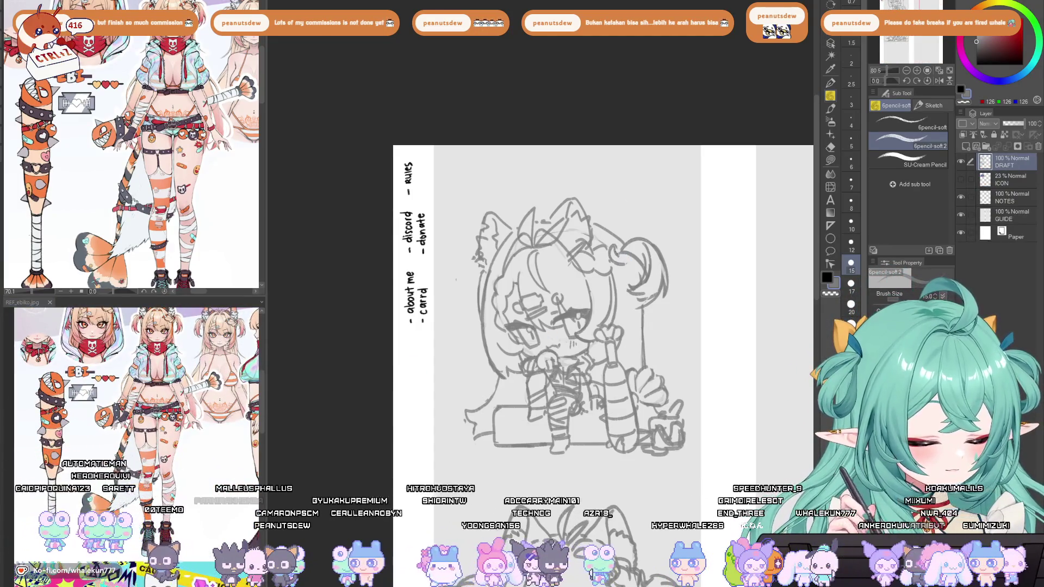
Sketch the left and right hair buns, flipping the canvas to check proportions.
left_click_drag(477, 274, 454, 321)
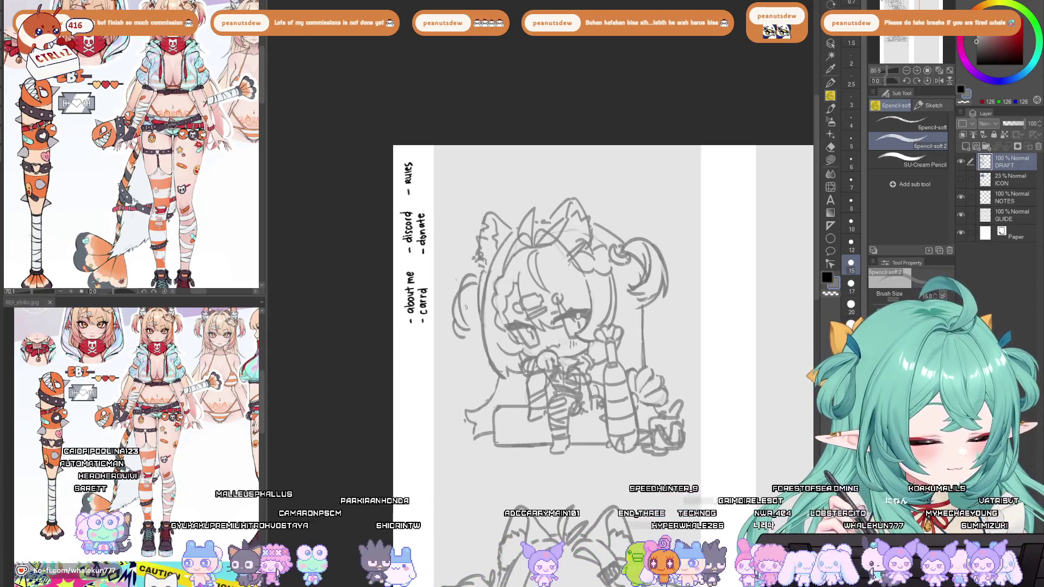
key("ctrl+z")
key("ctrl+z")
left_click_drag(476, 281, 457, 326)
key("ctrl+z")
key("ctrl+z")
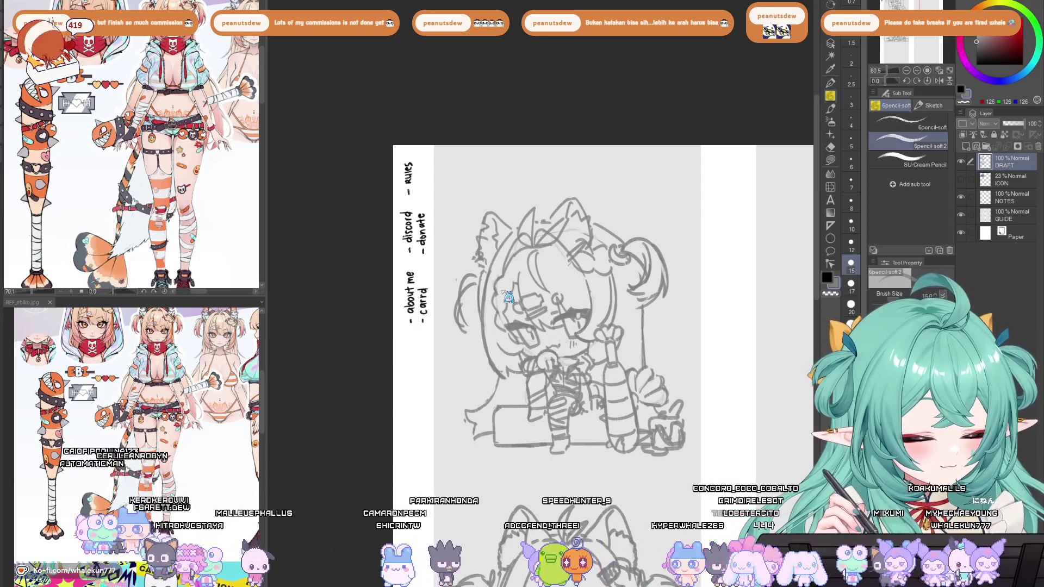
key("h")
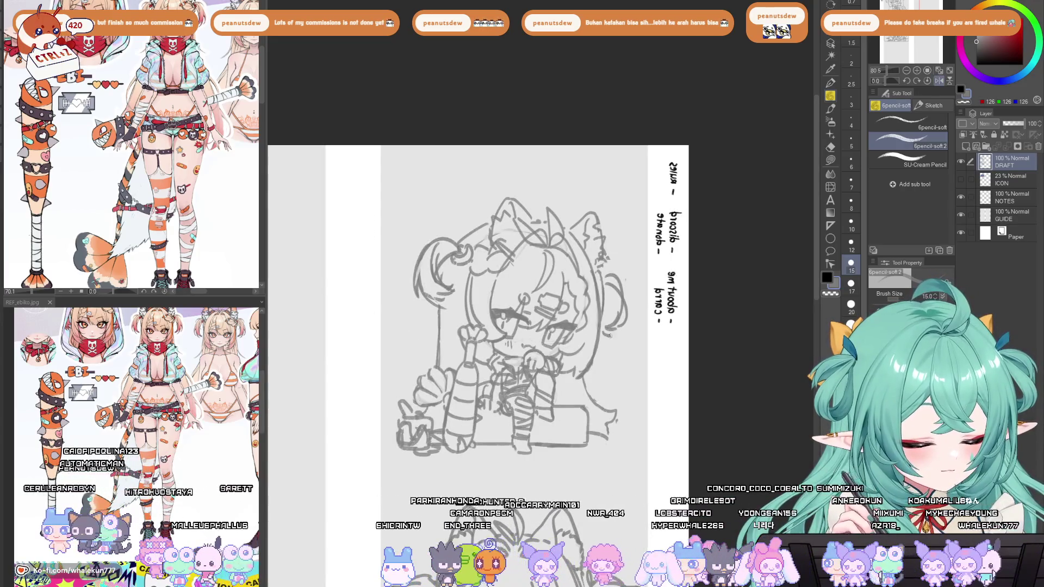
mouse_move(600, 295)
left_mouse_down()
mouse_move(625, 317)
mouse_move(613, 333)
left_mouse_up()
key("ctrl+z")
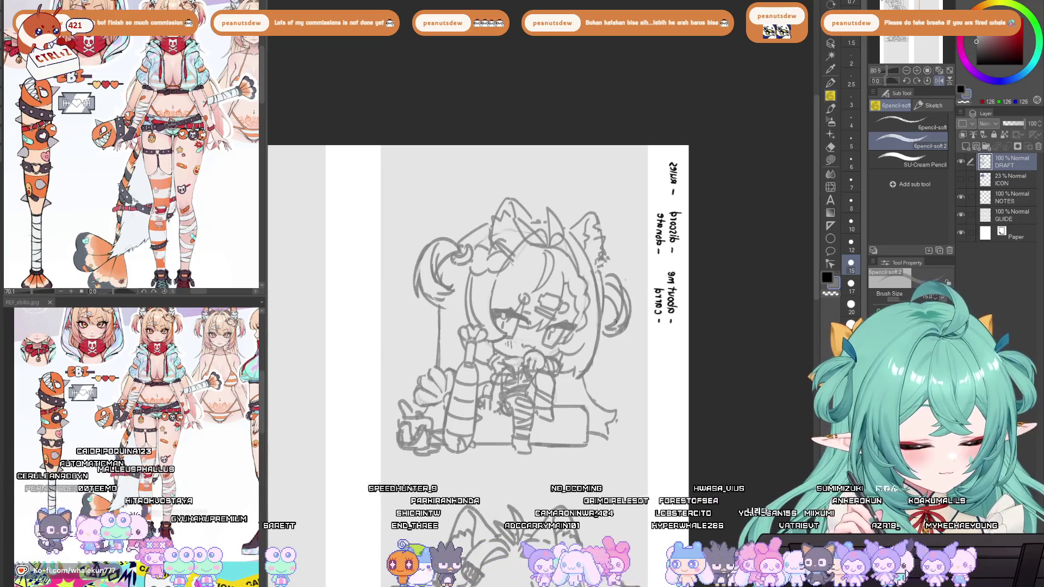
key("h")
left_click_drag(463, 293, 456, 344)
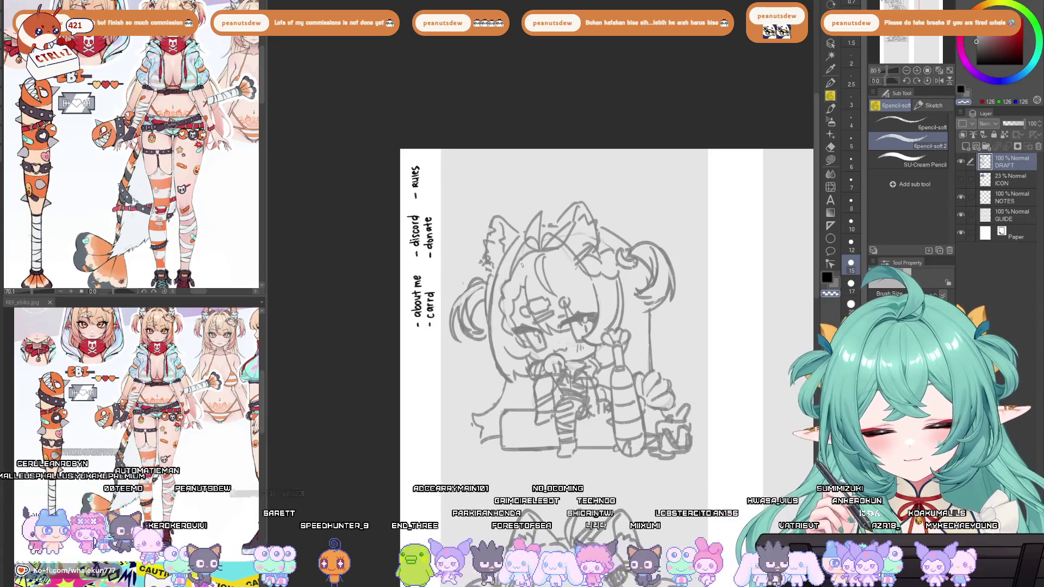
key("h")
scroll(633, 426, "down", 3)
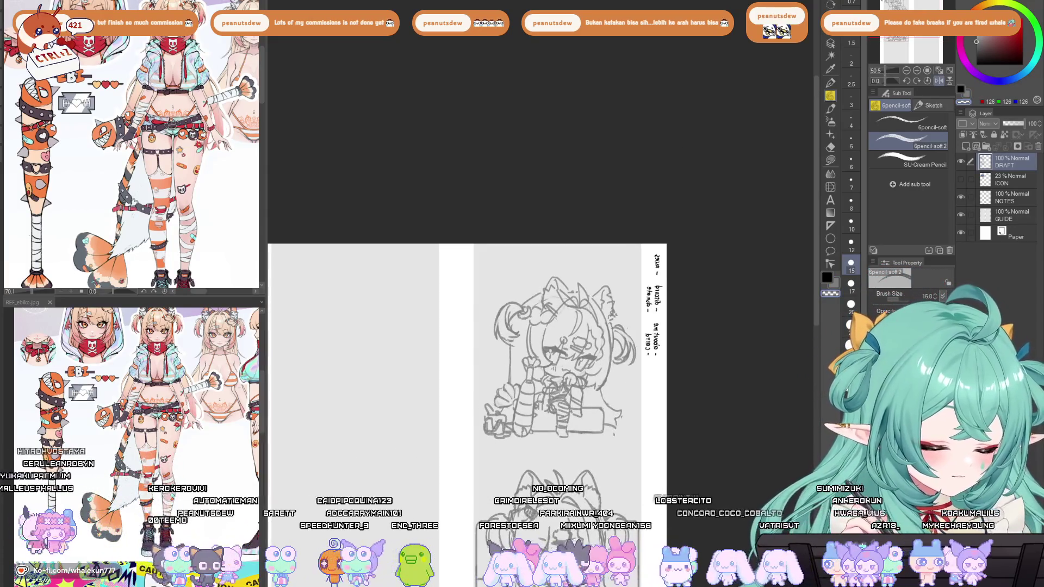
Erase the stray line beside the sitting chibi's arm.
key("h")
key("e")
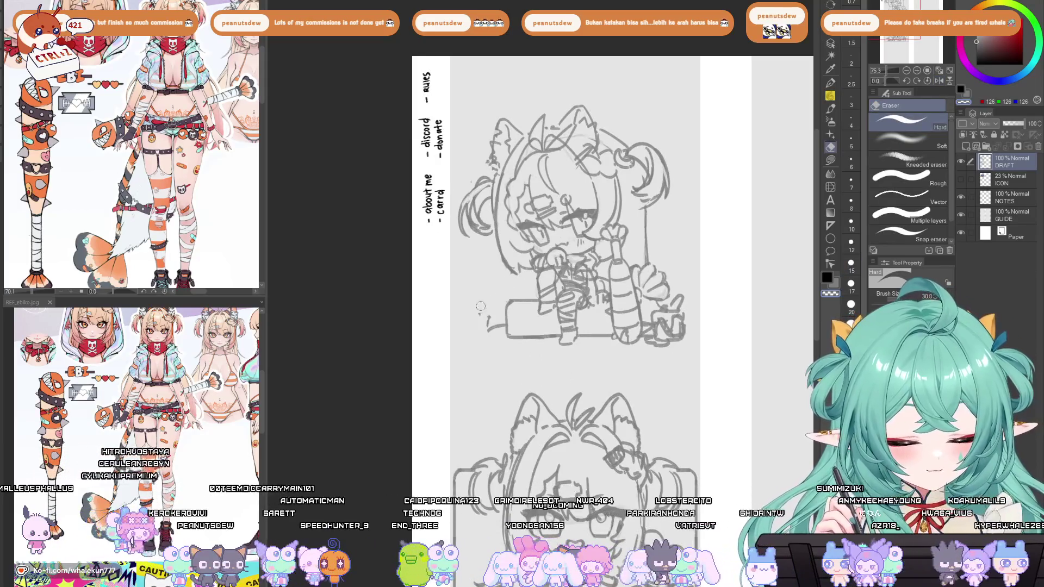
mouse_move(652, 225)
left_mouse_down()
mouse_move(647, 212)
mouse_move(646, 261)
left_mouse_up()
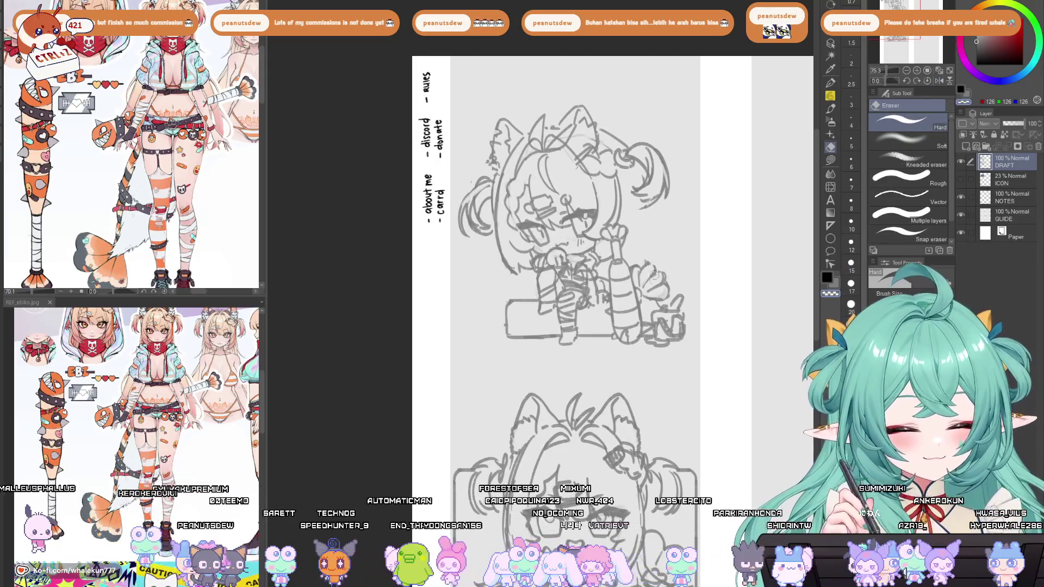
left_click_drag(684, 290, 684, 356)
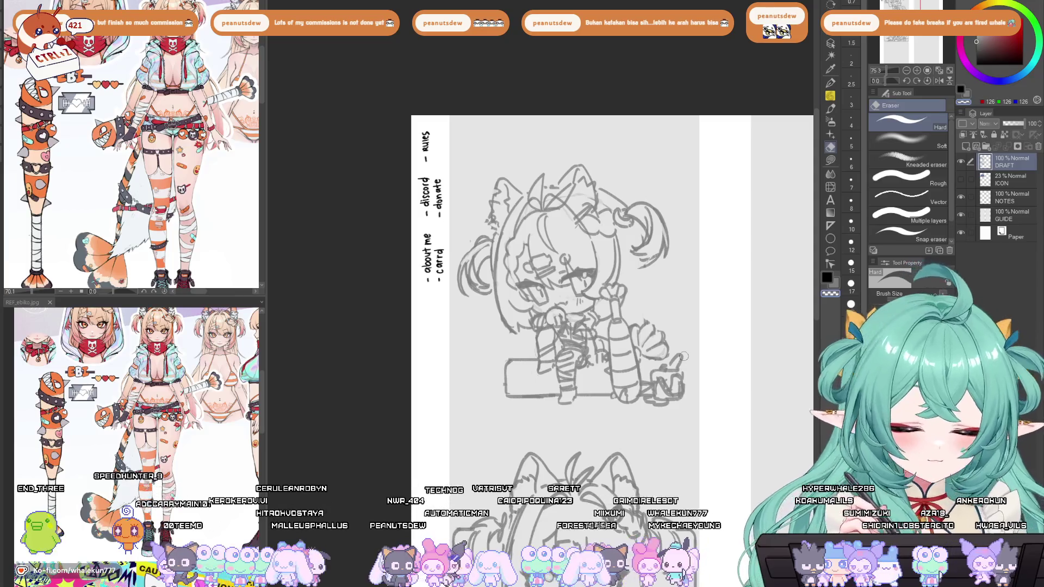
Pencil the right pigtail, lower-left body outline and right-side hair and arm outline.
key("p")
key("h")
key("h")
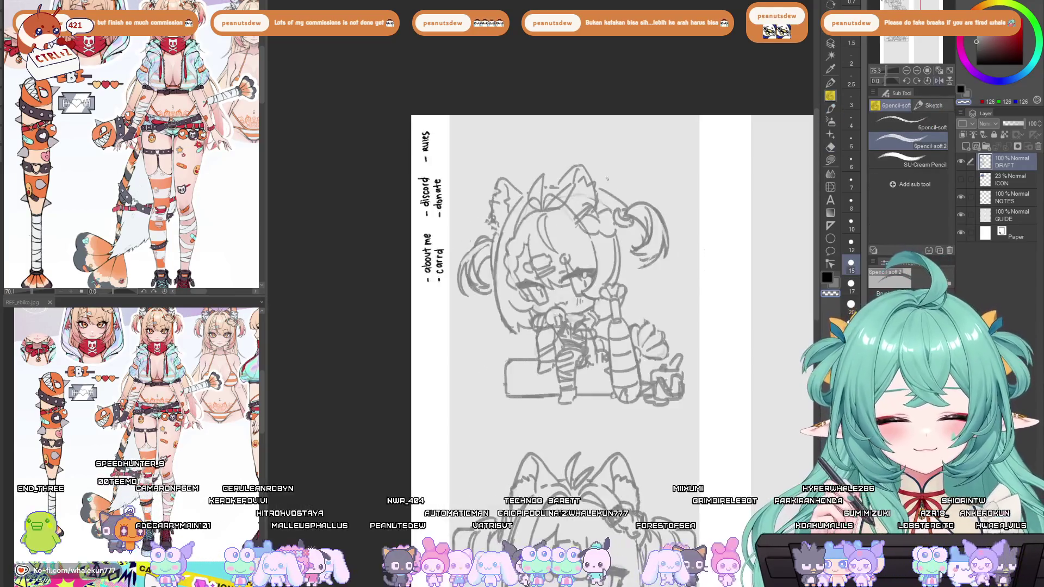
mouse_move(195, 236)
left_mouse_down()
mouse_move(57, 229)
mouse_move(253, 229)
left_mouse_up()
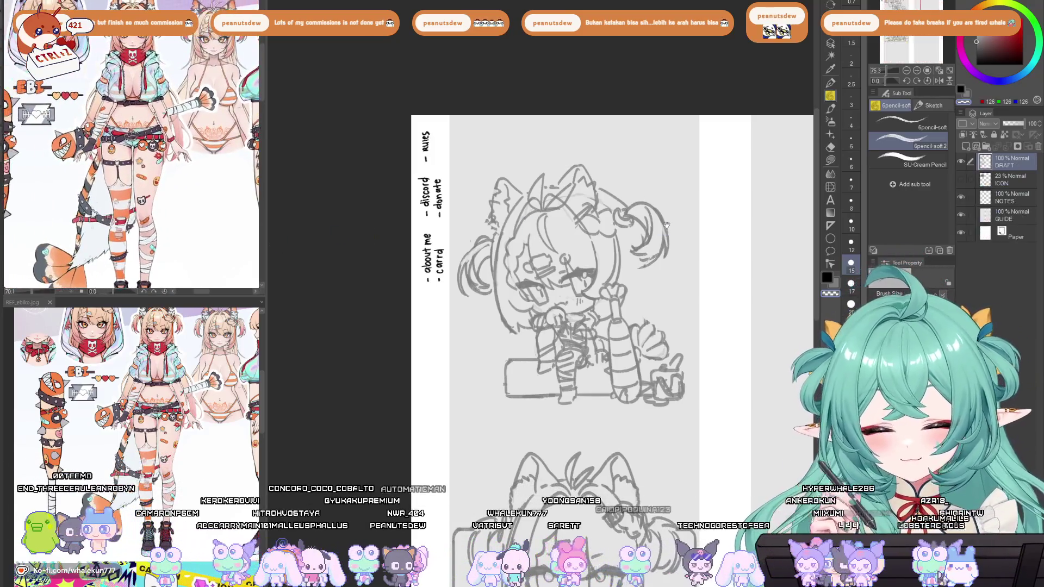
mouse_move(617, 223)
left_mouse_down()
mouse_move(632, 234)
mouse_move(626, 256)
mouse_move(637, 269)
mouse_move(626, 270)
left_mouse_up()
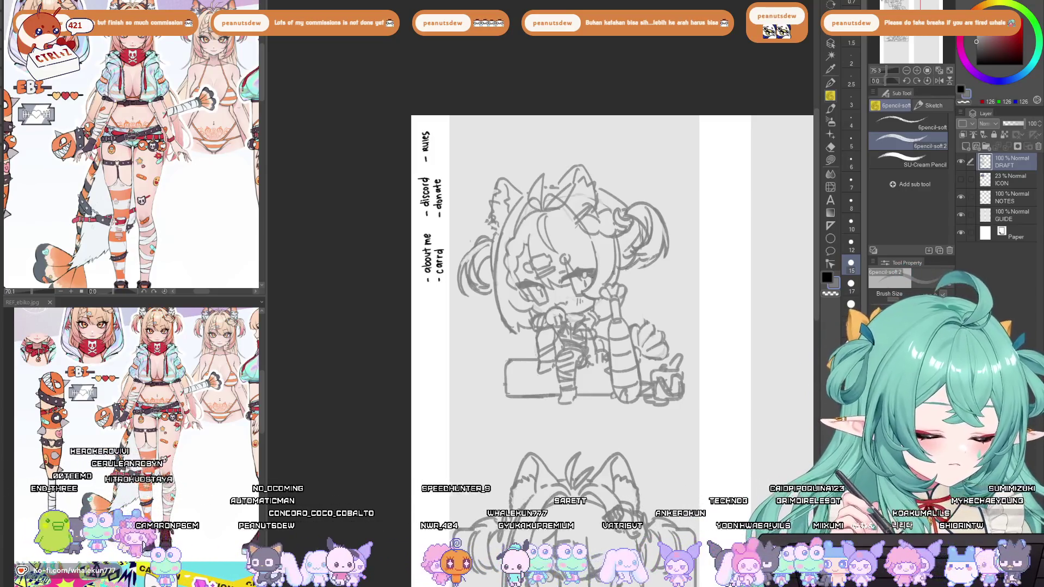
mouse_move(530, 337)
left_mouse_down()
mouse_move(516, 365)
mouse_move(503, 363)
mouse_move(483, 397)
mouse_move(491, 402)
mouse_move(470, 403)
left_mouse_up()
left_click_drag(472, 387, 466, 391)
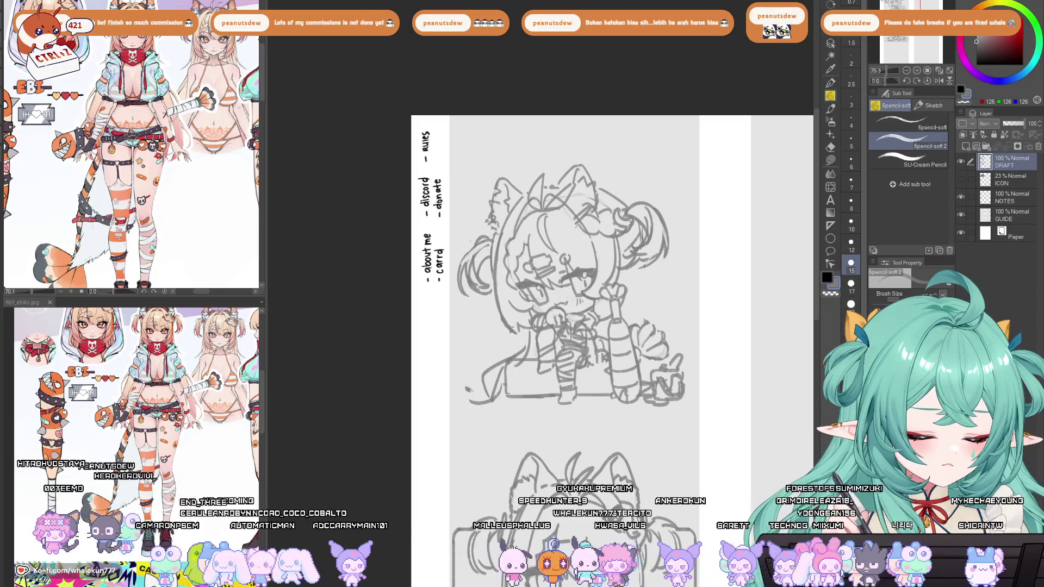
mouse_move(630, 270)
left_mouse_down()
mouse_move(631, 324)
mouse_move(652, 301)
mouse_move(649, 324)
left_mouse_up()
left_click_drag(651, 260, 654, 318)
Add a lower-left corner stroke and redraw short strokes near the face.
key("h")
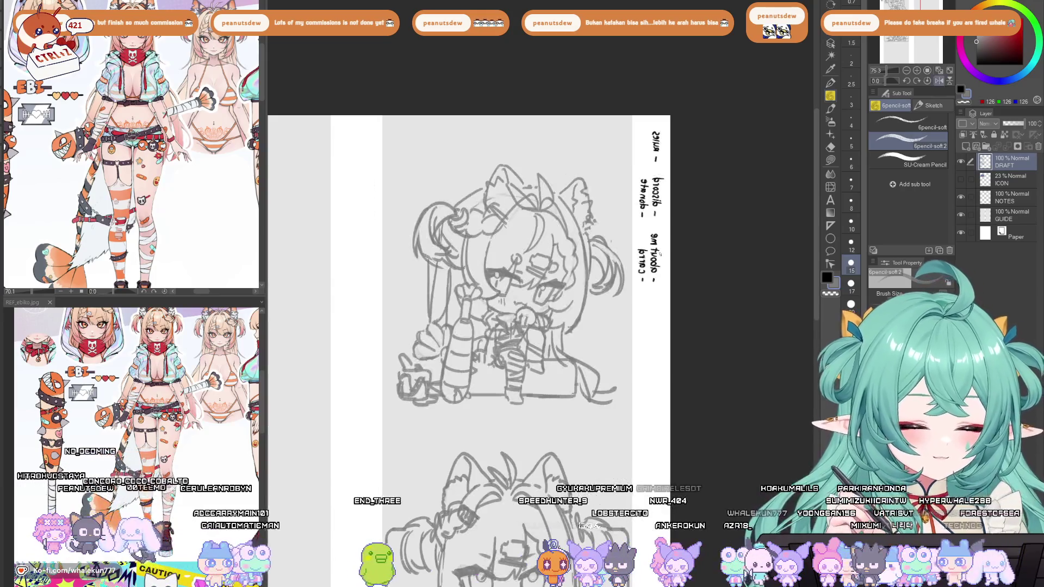
left_click_drag(398, 386, 389, 402)
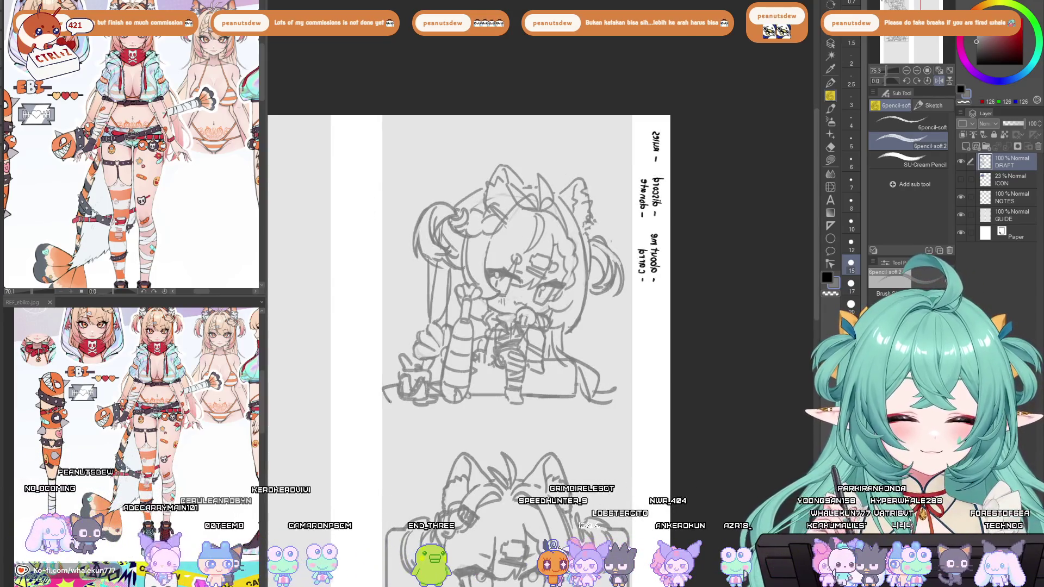
key("h")
scroll(585, 271, "down", 2)
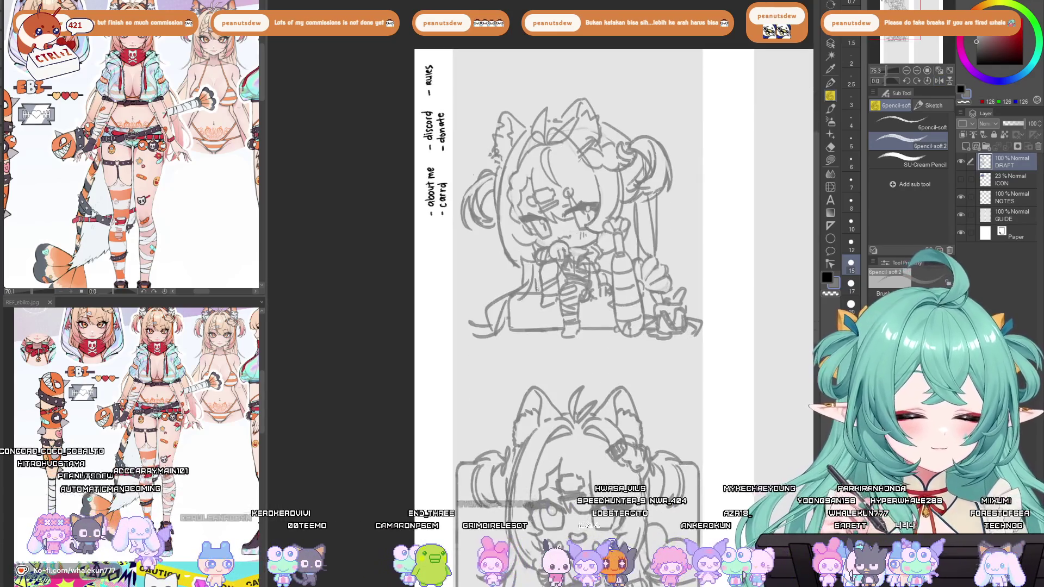
key("ctrl+z")
mouse_move(541, 294)
left_mouse_down()
mouse_move(515, 299)
mouse_move(527, 296)
mouse_move(506, 325)
left_mouse_up()
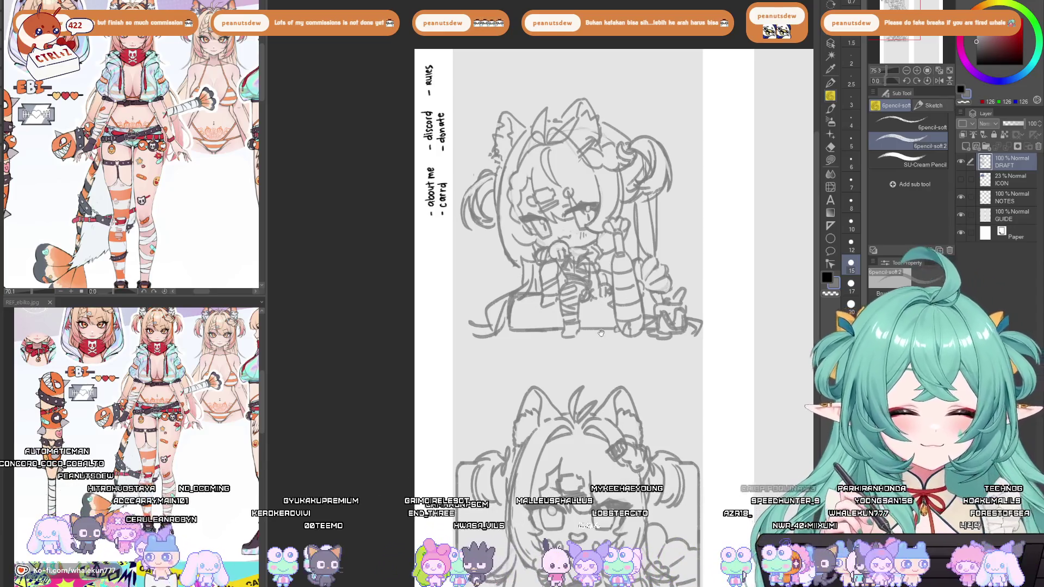
left_click_drag(601, 333, 577, 365)
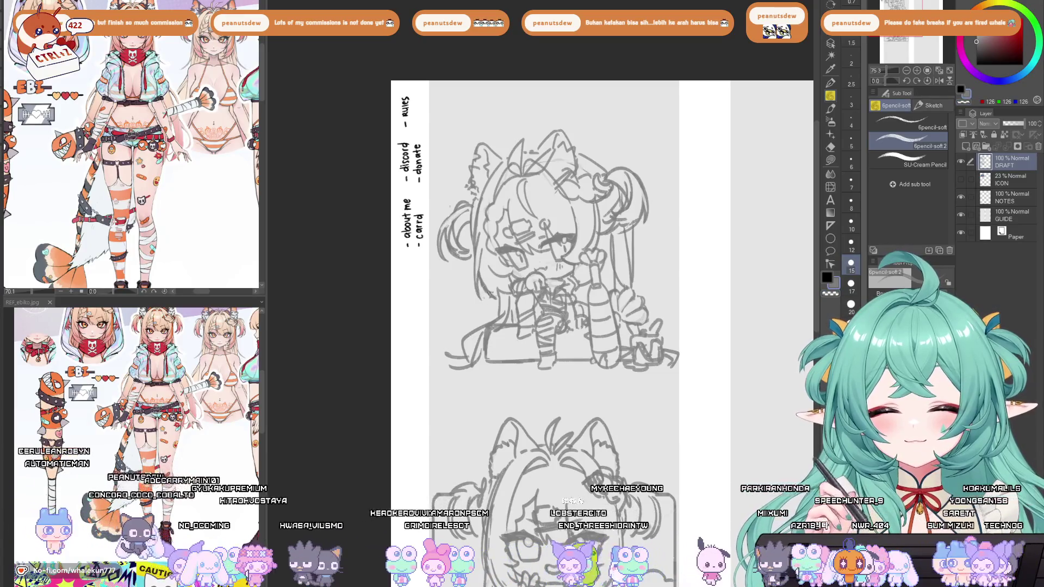
scroll(506, 280, "down", 5)
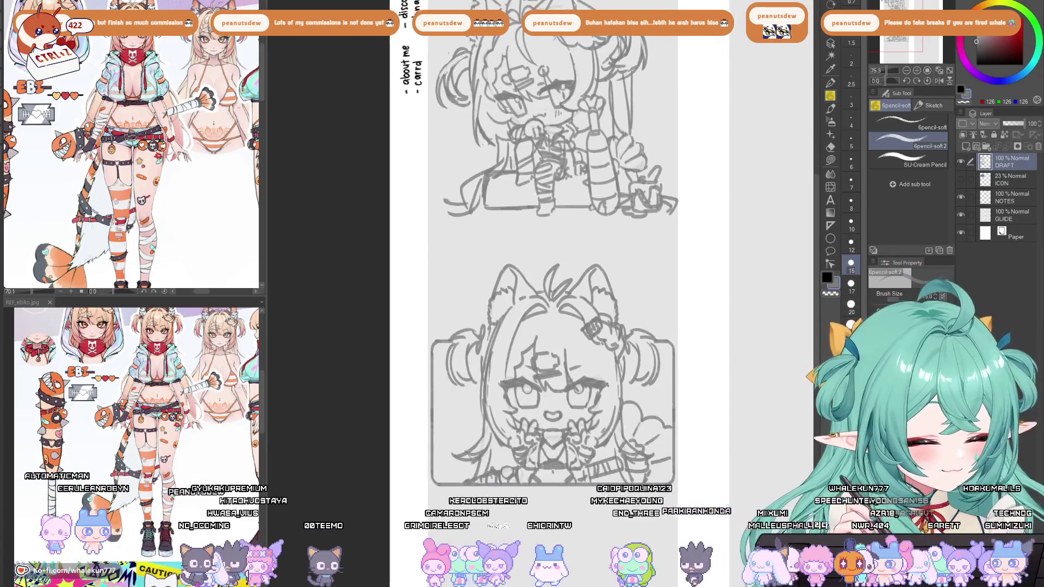
Sketch the bust girl's right hair edge and left hair strokes, erasing briefly on the left.
left_click_drag(614, 427, 613, 375)
mouse_move(495, 357)
left_mouse_down()
mouse_move(488, 447)
mouse_move(504, 430)
left_mouse_up()
left_click_drag(549, 337, 540, 381)
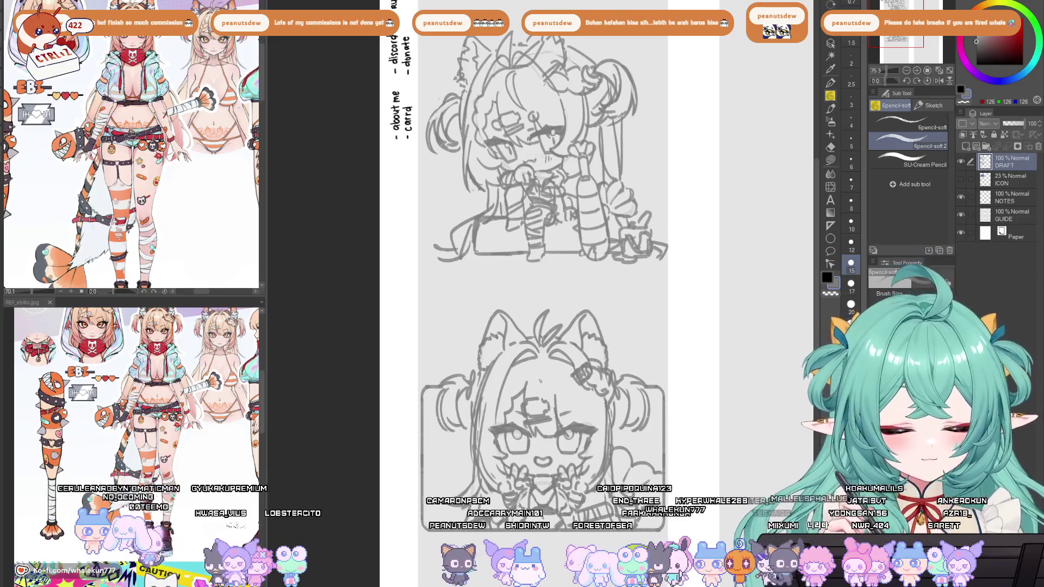
scroll(540, 381, "down", 2)
scroll(487, 377, "up", 3)
key("e")
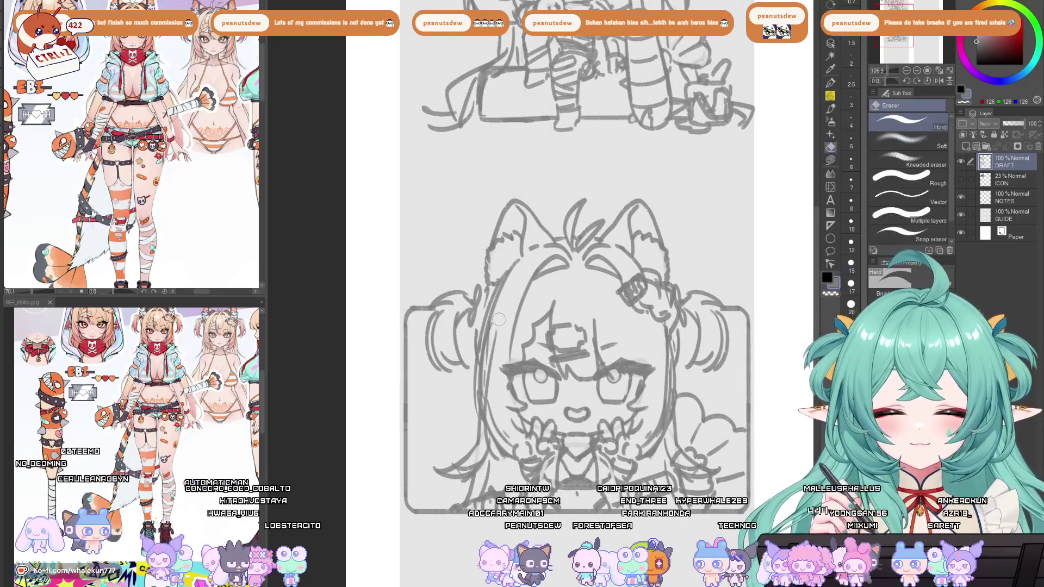
left_click_drag(491, 326, 487, 377)
key("p")
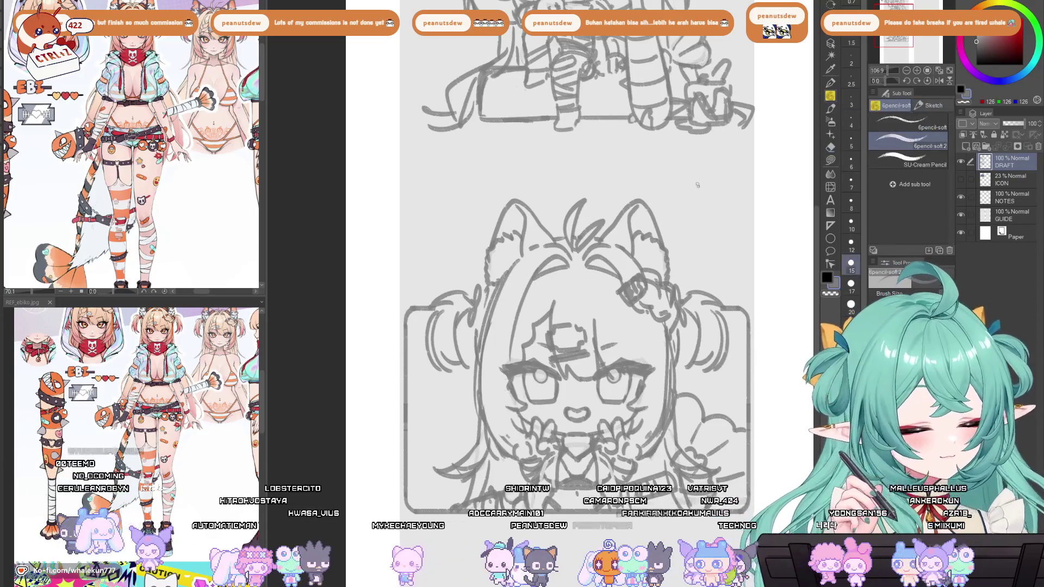
Redraw the bust girl's left and right hair strands, undoing missed strokes.
left_click_drag(479, 326, 469, 451)
mouse_move(468, 353)
left_mouse_down()
mouse_move(459, 469)
mouse_move(484, 456)
left_mouse_up()
key("ctrl+z")
key("ctrl+z")
left_click_drag(479, 388, 466, 429)
left_click_drag(468, 424, 463, 469)
key("ctrl+z")
mouse_move(642, 314)
left_mouse_down()
mouse_move(626, 403)
mouse_move(637, 364)
mouse_move(645, 391)
left_mouse_up()
key("ctrl+z")
key("ctrl+z")
key("ctrl+z")
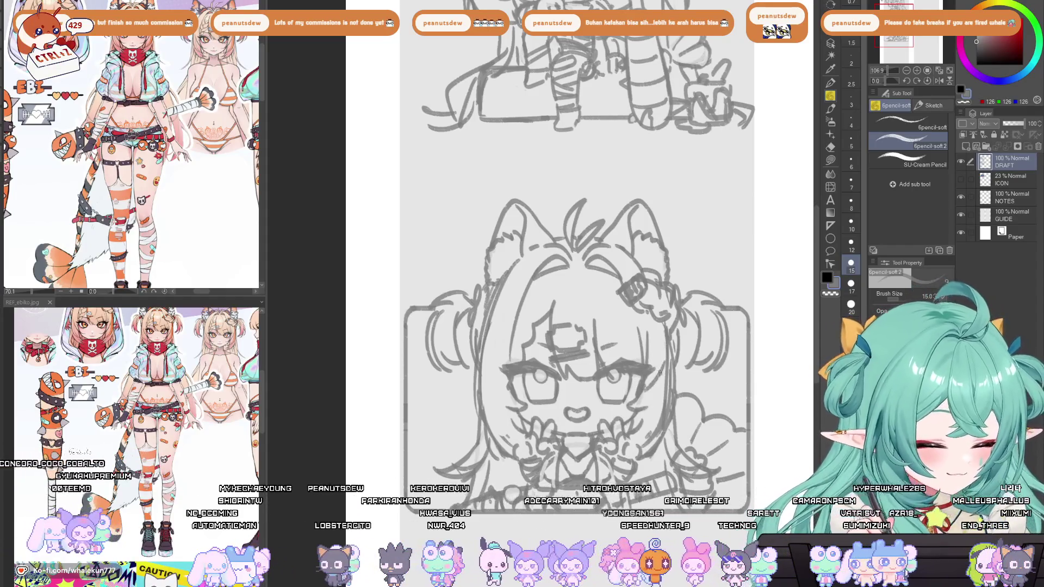
mouse_move(671, 338)
left_mouse_down()
mouse_move(644, 391)
mouse_move(626, 401)
left_mouse_up()
key("ctrl+z")
key("ctrl+z")
mouse_move(671, 352)
left_mouse_down()
mouse_move(625, 400)
mouse_move(617, 352)
mouse_move(661, 433)
left_mouse_up()
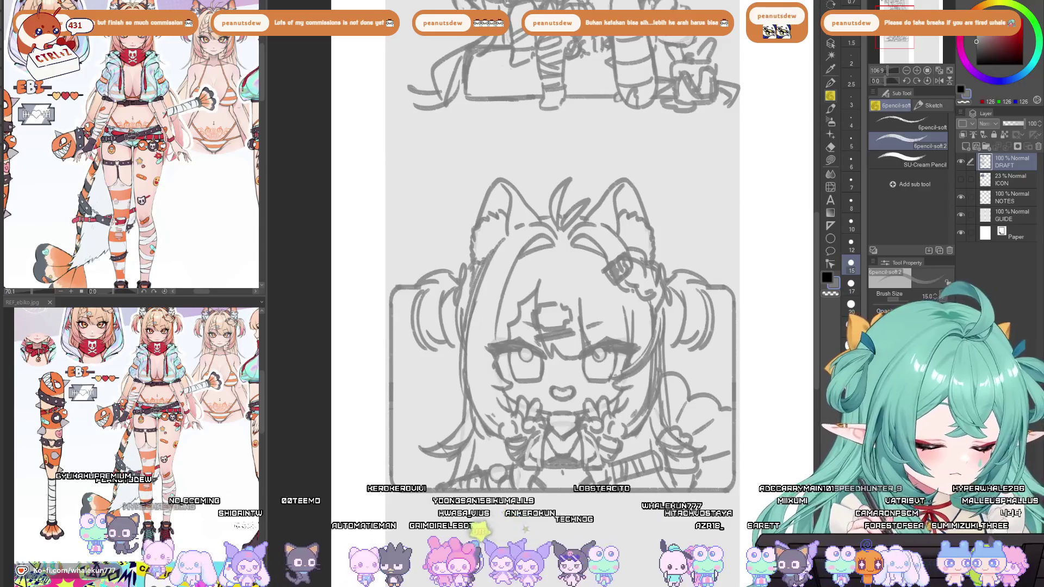
Add pencil strokes to the sitting chibi's hair.
scroll(520, 389, "down", 5)
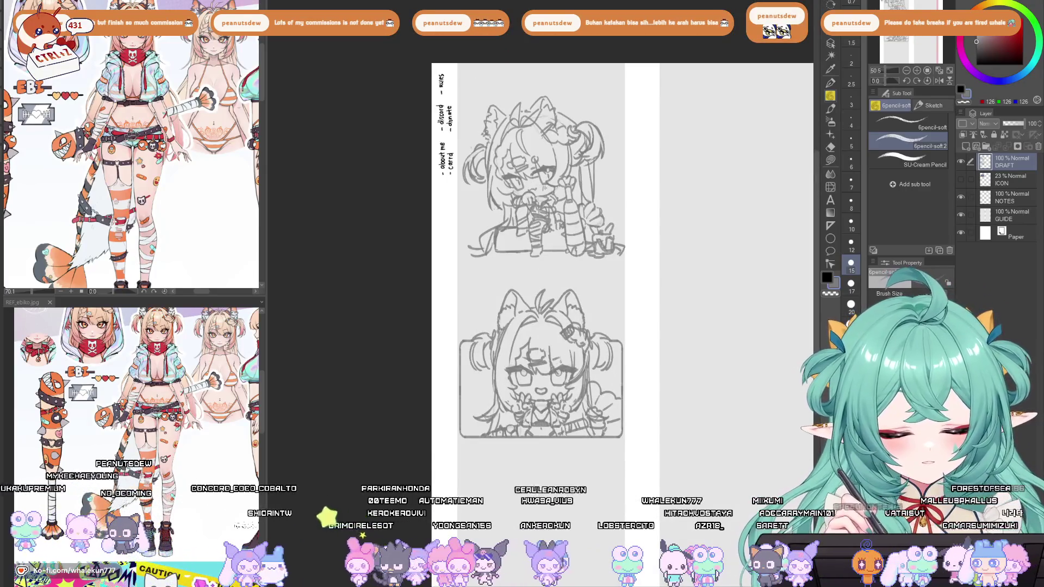
left_click_drag(542, 347, 560, 443)
scroll(560, 443, "up", 5)
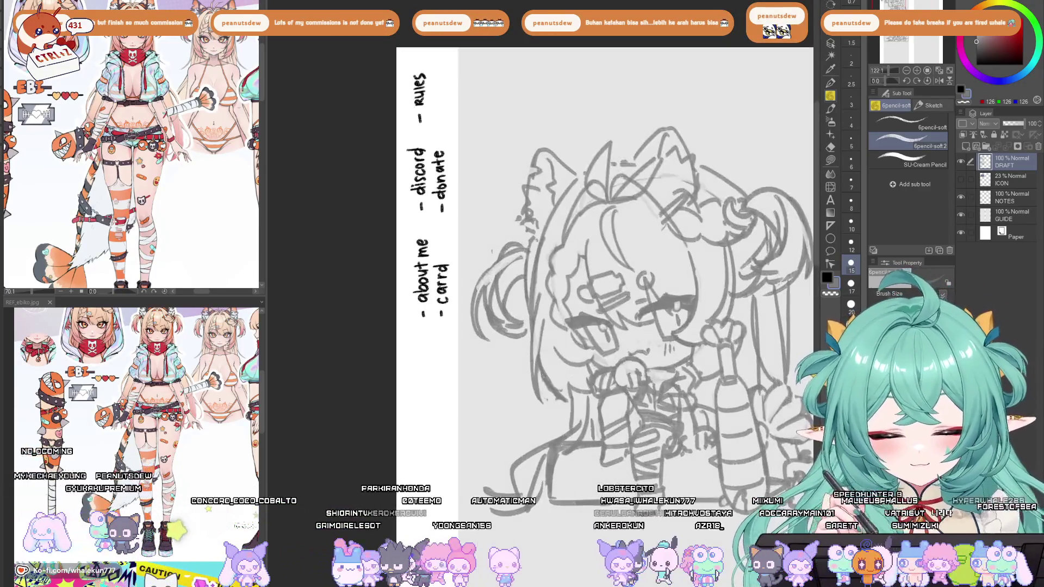
mouse_move(570, 405)
left_mouse_down()
mouse_move(536, 421)
mouse_move(549, 431)
mouse_move(532, 432)
left_mouse_up()
scroll(572, 394, "down", 5)
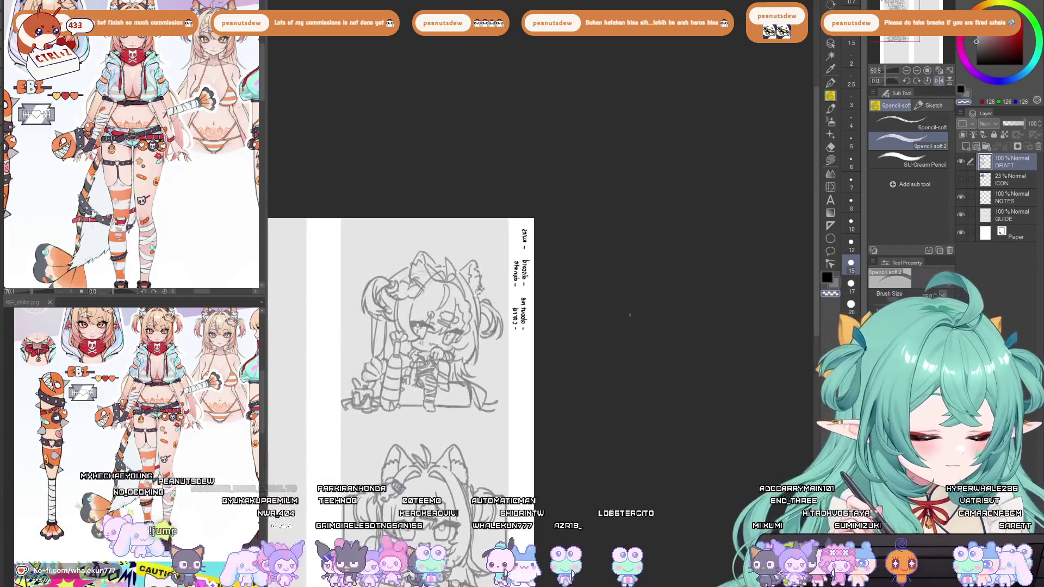
scroll(618, 464, "up", 4)
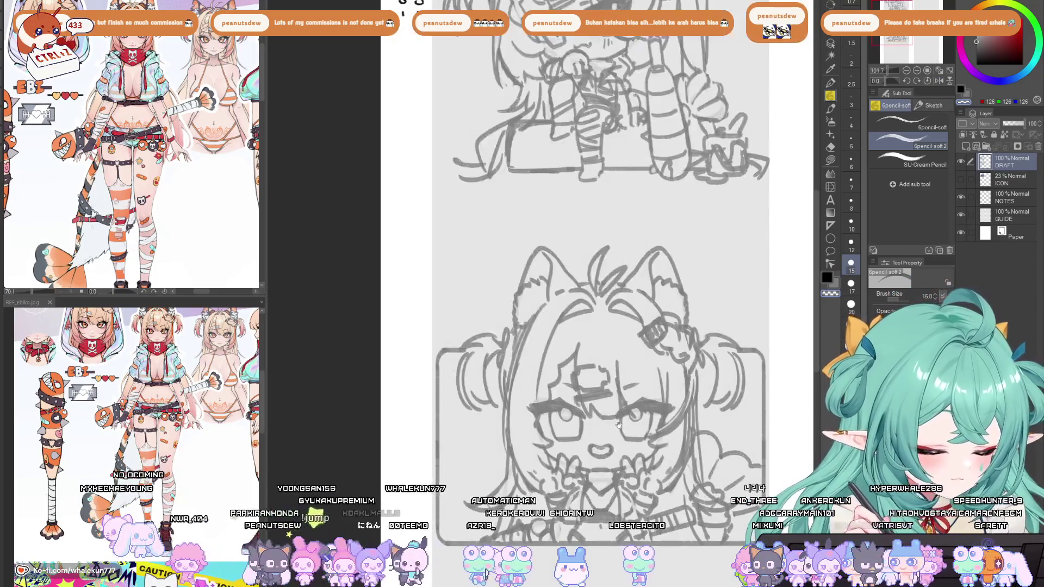
scroll(554, 384, "down", 3)
scroll(554, 384, "up", 3)
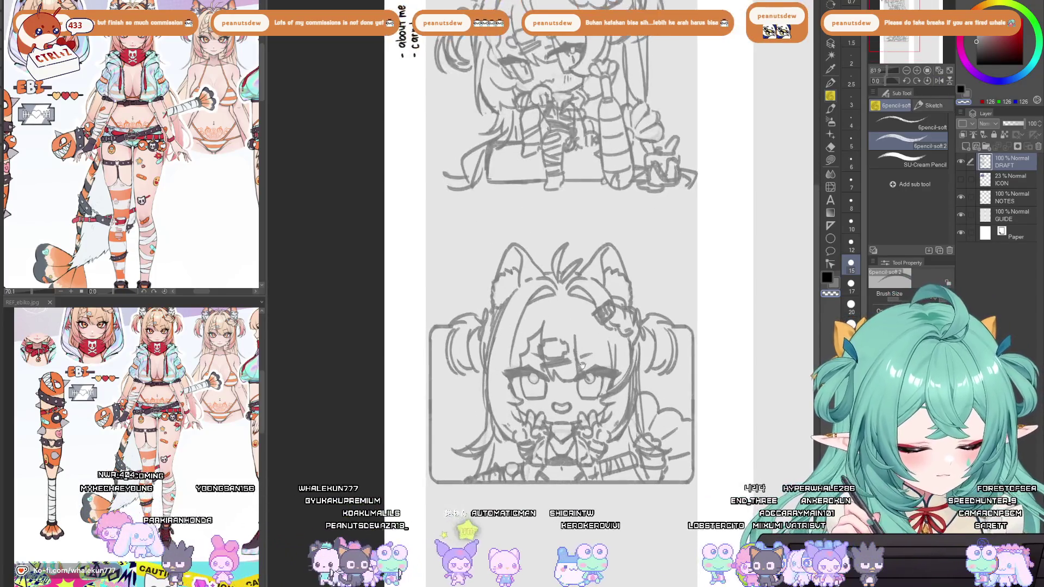
scroll(554, 384, "up", 3)
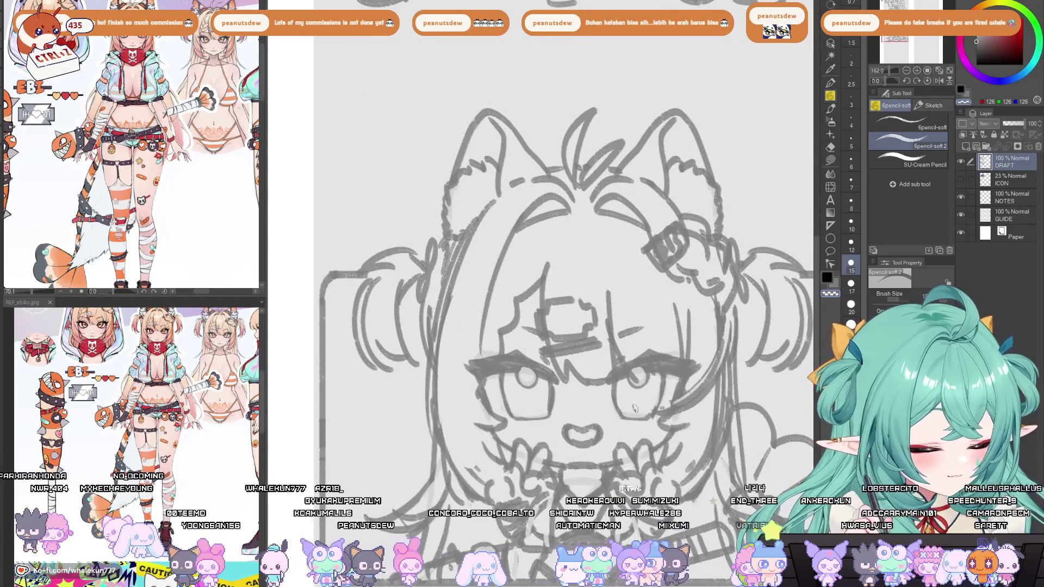
Add a short stroke inside the bust girl's left eye.
left_click_drag(531, 387, 531, 400)
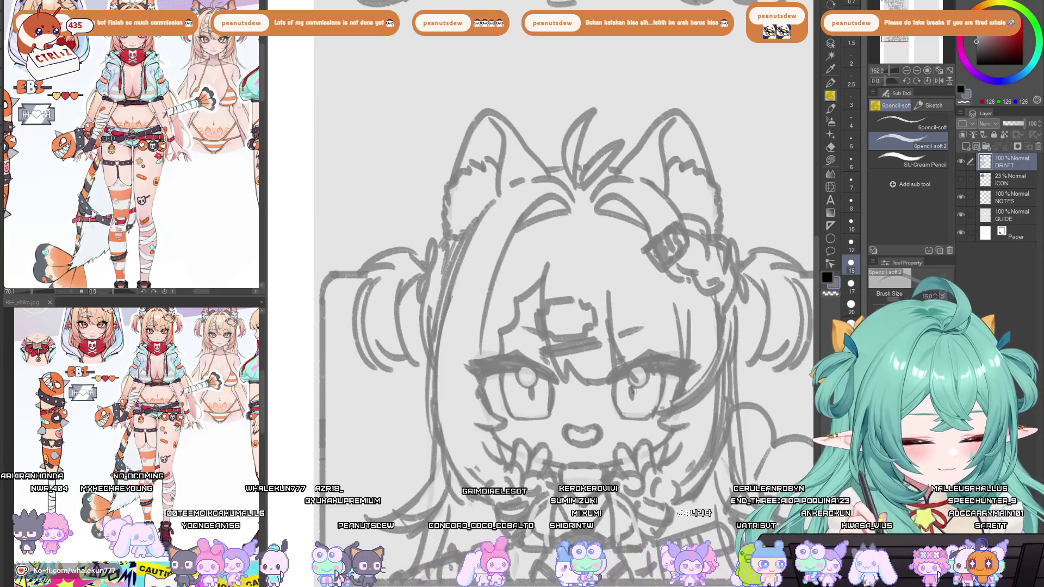
scroll(657, 315, "down", 3)
scroll(658, 315, "down", 3)
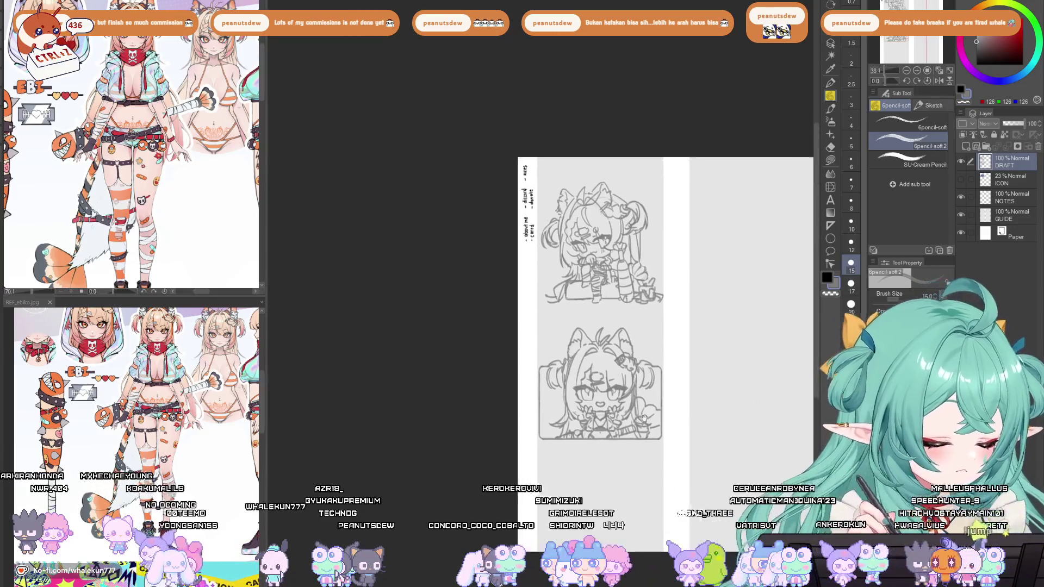
scroll(656, 354, "up", 1)
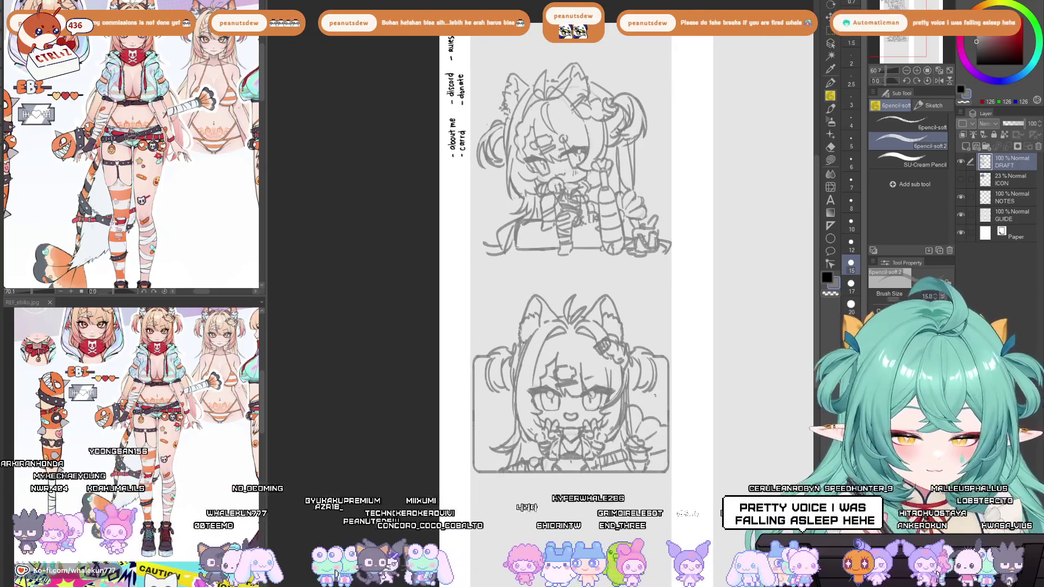
left_click_drag(641, 396, 657, 410)
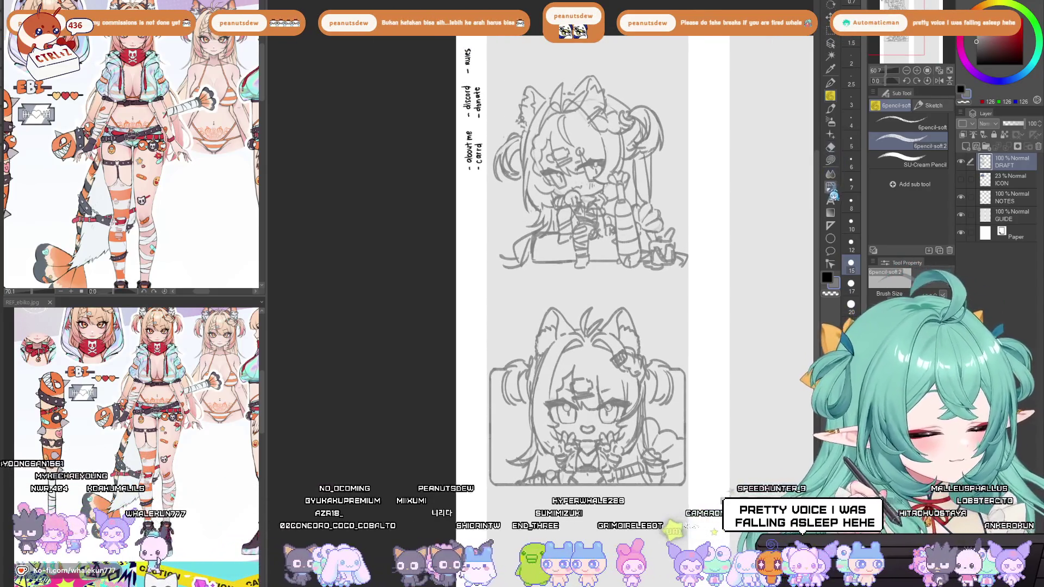
Liquify the lines around the bust's right eye, hair and left side of the face.
left_click(830, 187)
scroll(624, 411, "up", 1)
left_click_drag(625, 410, 642, 399)
mouse_move(511, 419)
left_mouse_down()
mouse_move(505, 435)
mouse_move(598, 435)
mouse_move(598, 419)
left_mouse_up()
left_click(830, 147)
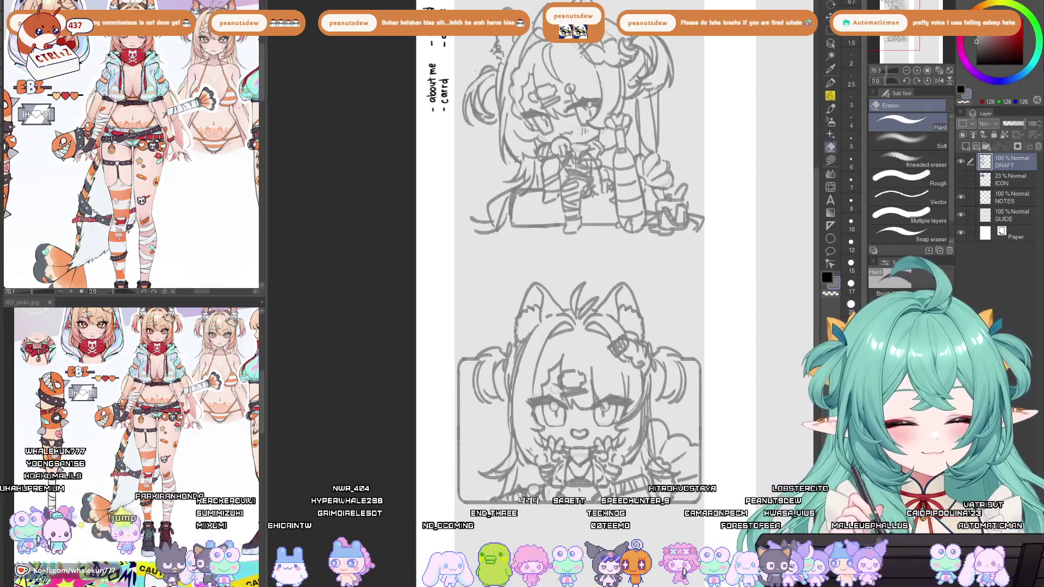
Pencil a small oval eye on the bust girl, undoing stray strokes near the eye and mouth.
left_click(832, 97)
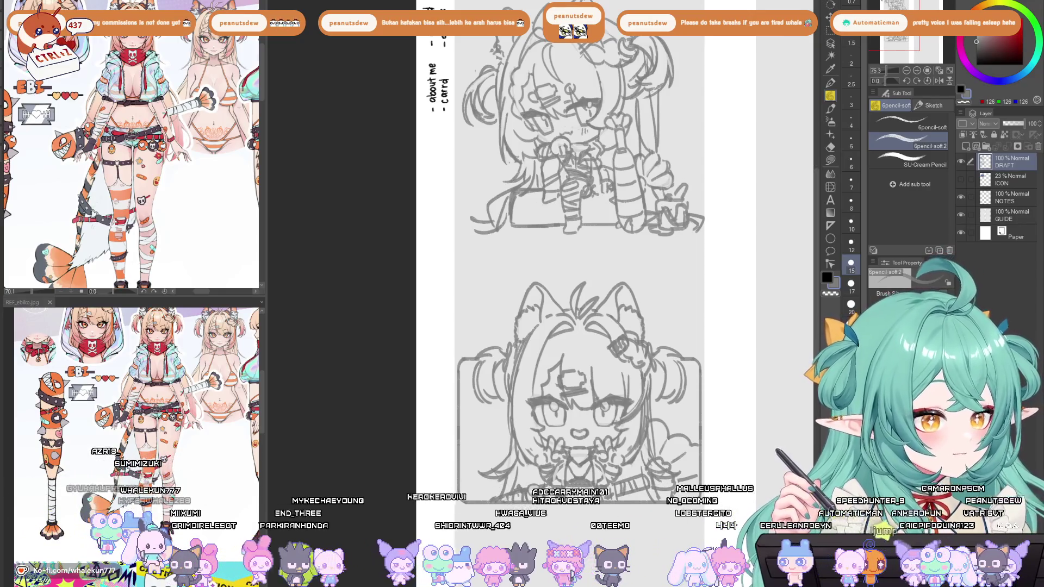
scroll(617, 341, "up", 2)
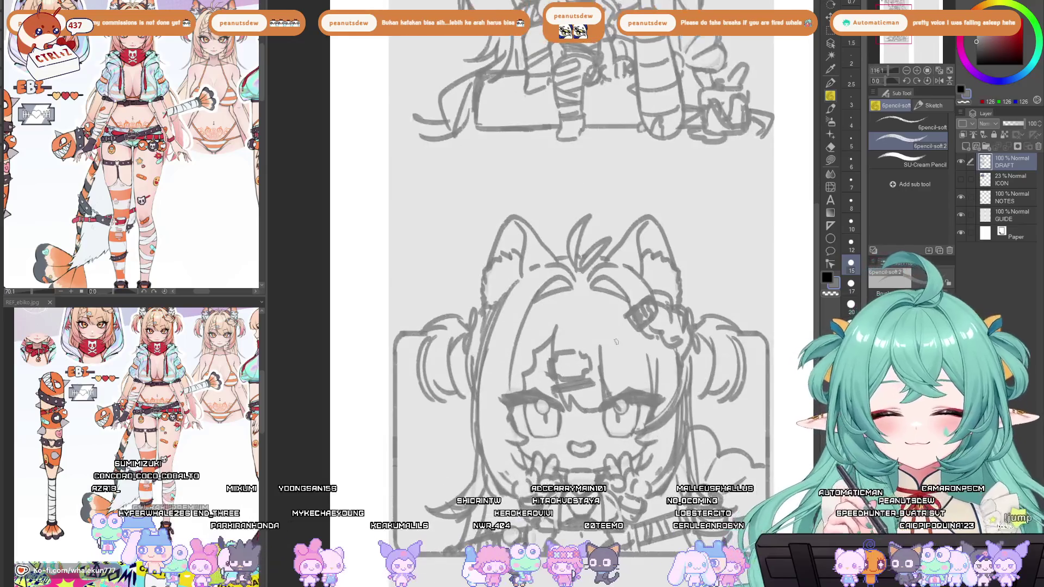
left_click_drag(609, 363, 616, 364)
mouse_move(543, 357)
left_mouse_down()
mouse_move(541, 383)
mouse_move(557, 373)
left_mouse_up()
key("ctrl+z")
key("ctrl+z")
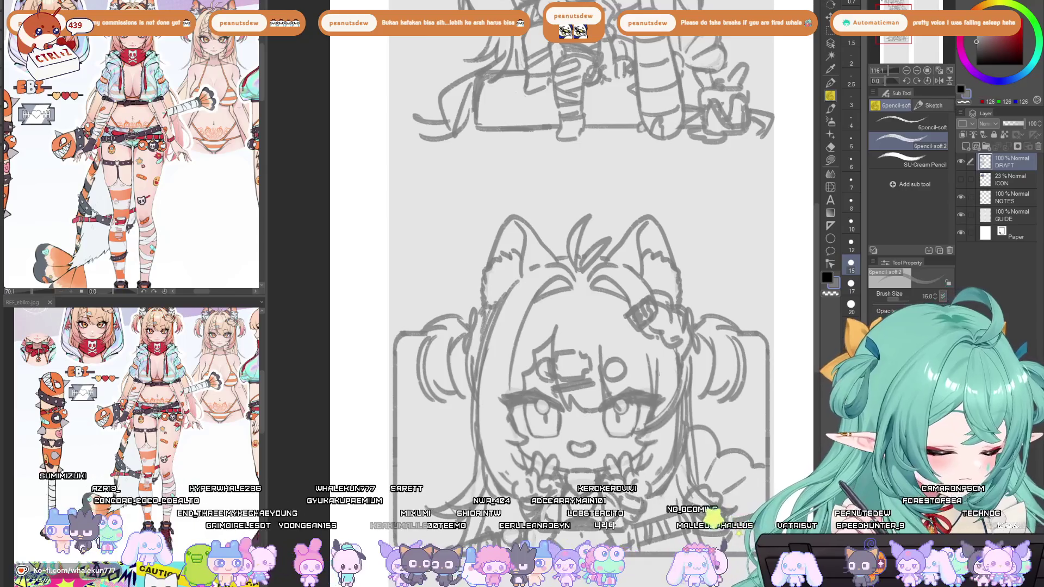
scroll(564, 369, "up", 1)
key("ctrl+z")
key("ctrl+z")
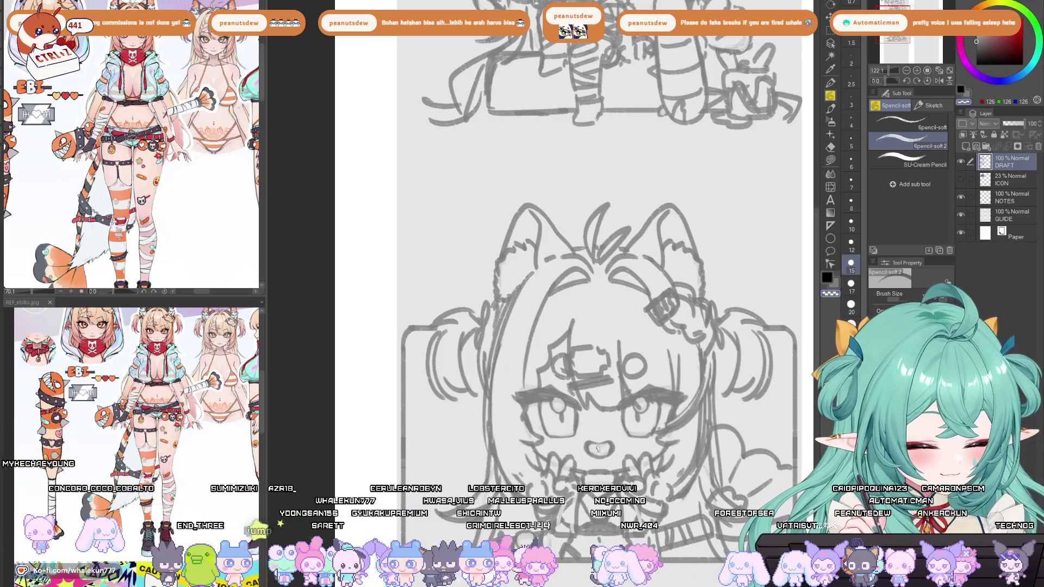
Reposition the view on the cat-eared bust head and shrink the pencil to size 7.
left_click_drag(633, 417, 613, 421)
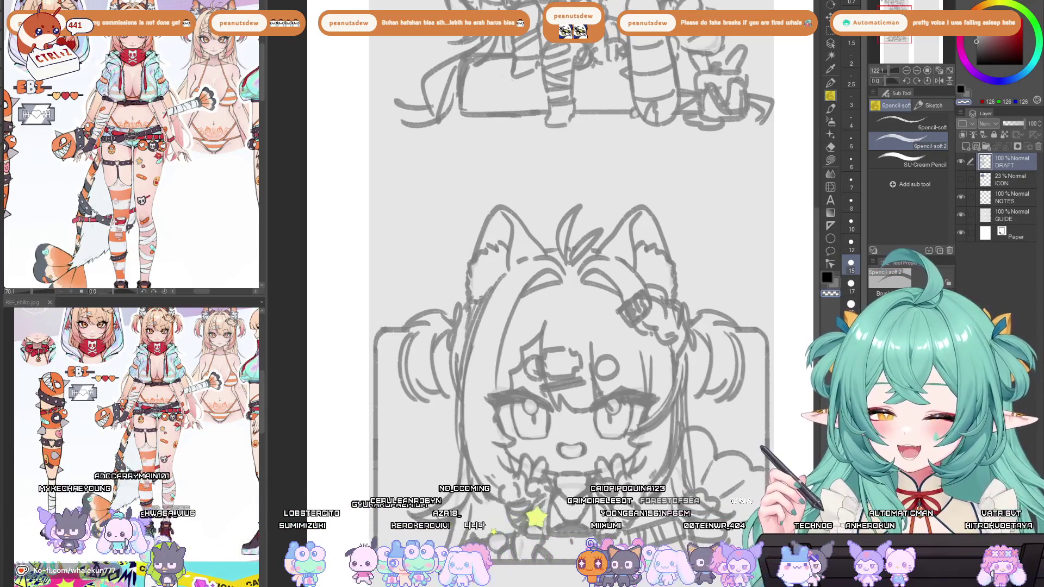
left_click_drag(780, 163, 750, 173)
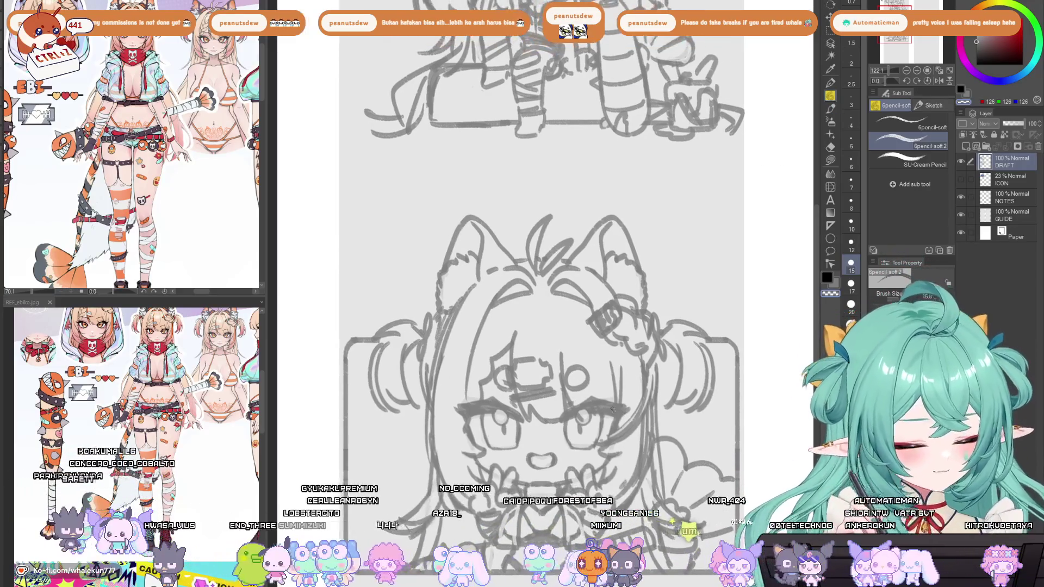
left_click_drag(592, 251, 643, 297)
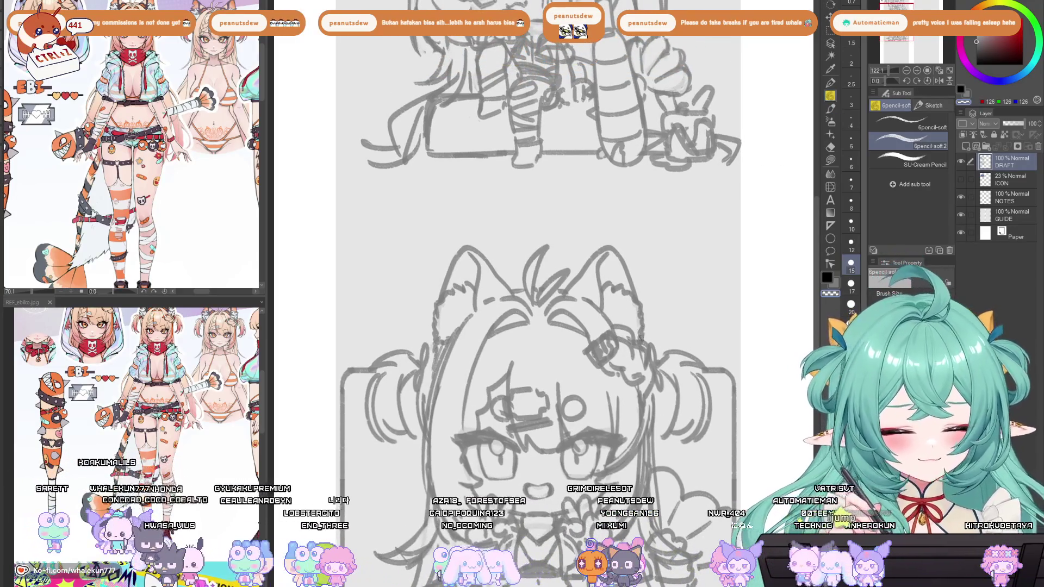
left_click_drag(644, 342, 687, 239)
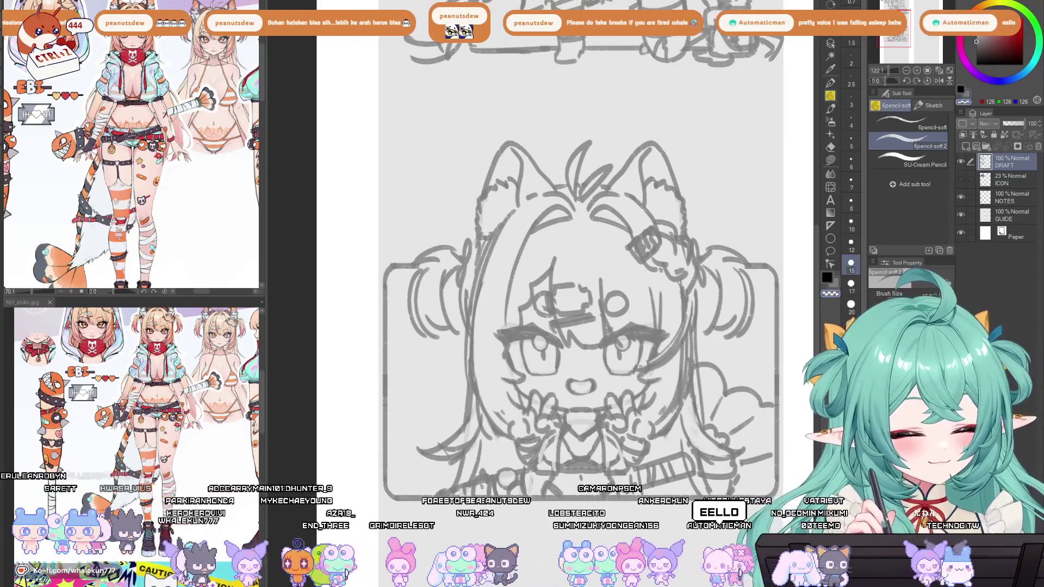
left_click_drag(723, 353, 671, 383)
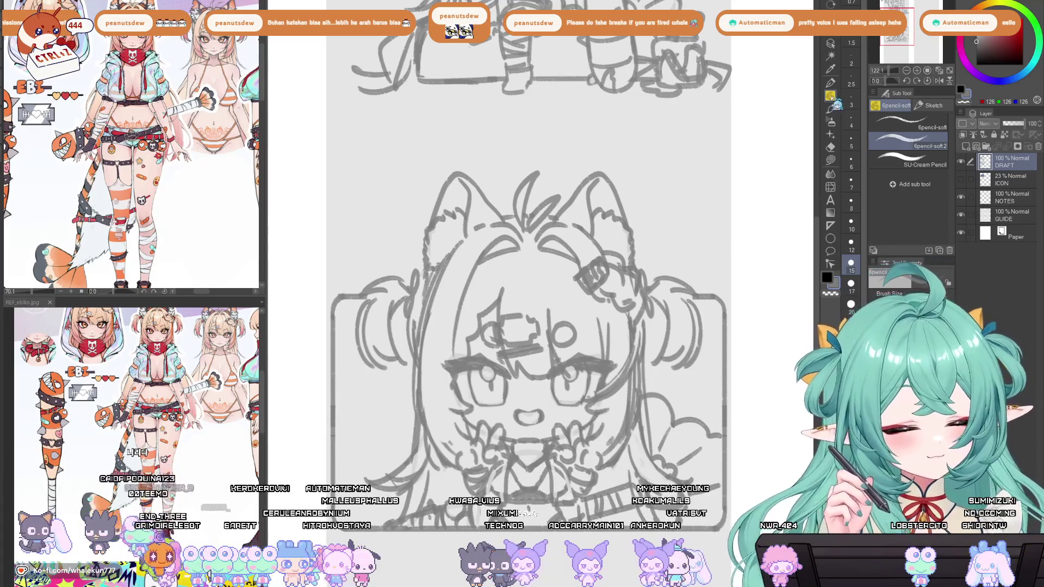
mouse_move(554, 327)
left_mouse_down()
mouse_move(601, 340)
mouse_move(565, 345)
left_mouse_up()
scroll(565, 344, "down", 5)
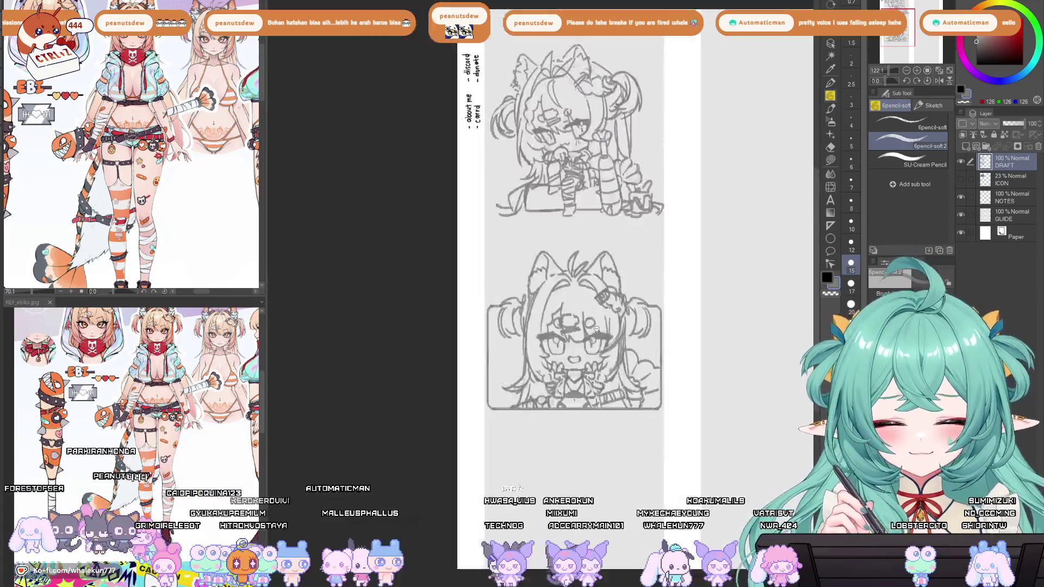
scroll(568, 392, "up", 6)
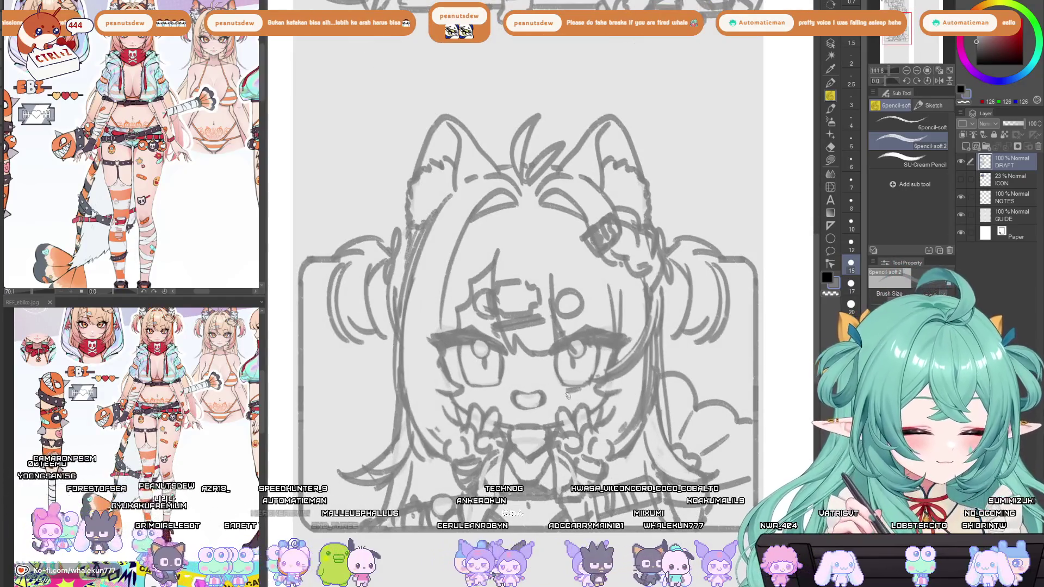
left_click_drag(603, 375, 674, 313)
key("bracketleft")
key("bracketleft")
key("bracketleft")
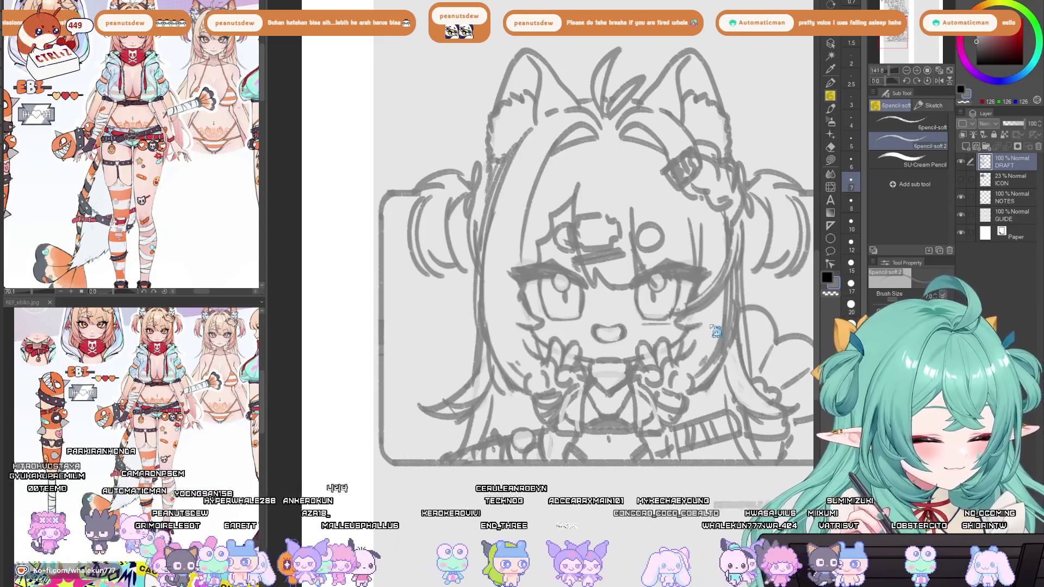
scroll(568, 328, "down", 5)
scroll(538, 250, "up", 5)
Return to the soft pencil, swap the colour, enlarge it to size 8, and show lines solid black.
key("e")
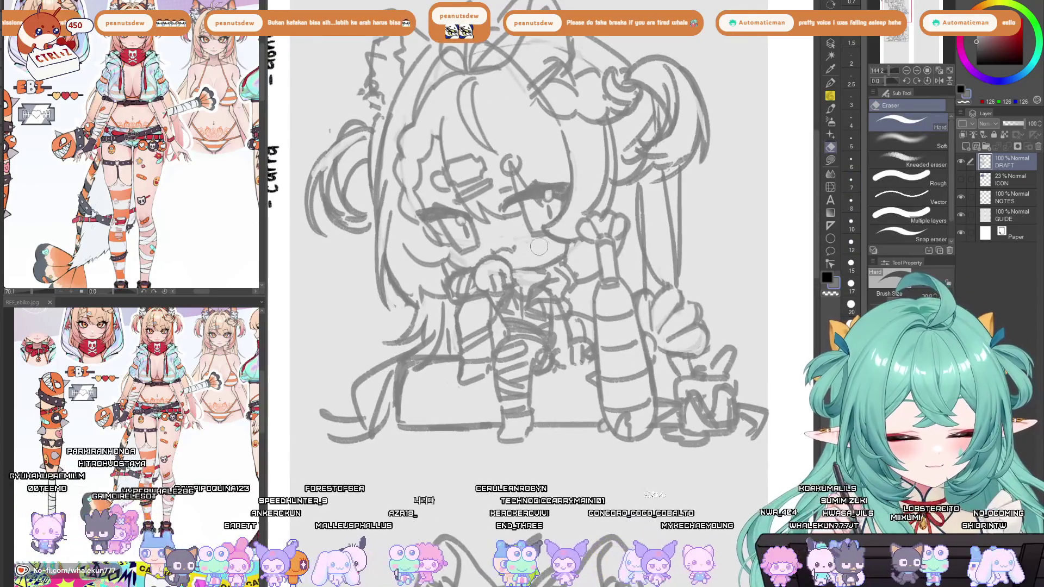
scroll(539, 250, "down", 5)
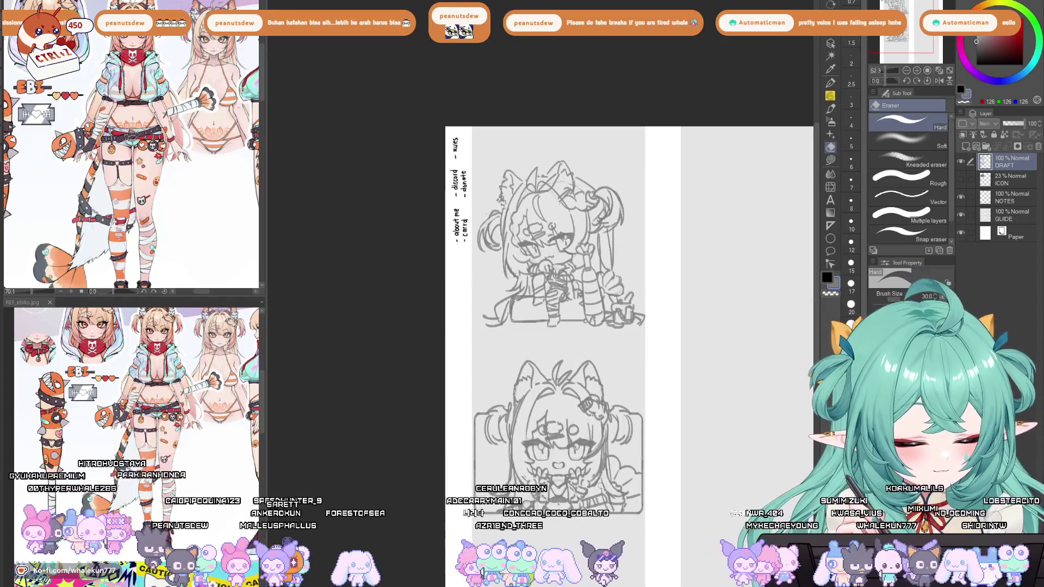
left_click_drag(598, 453, 587, 401)
key("j")
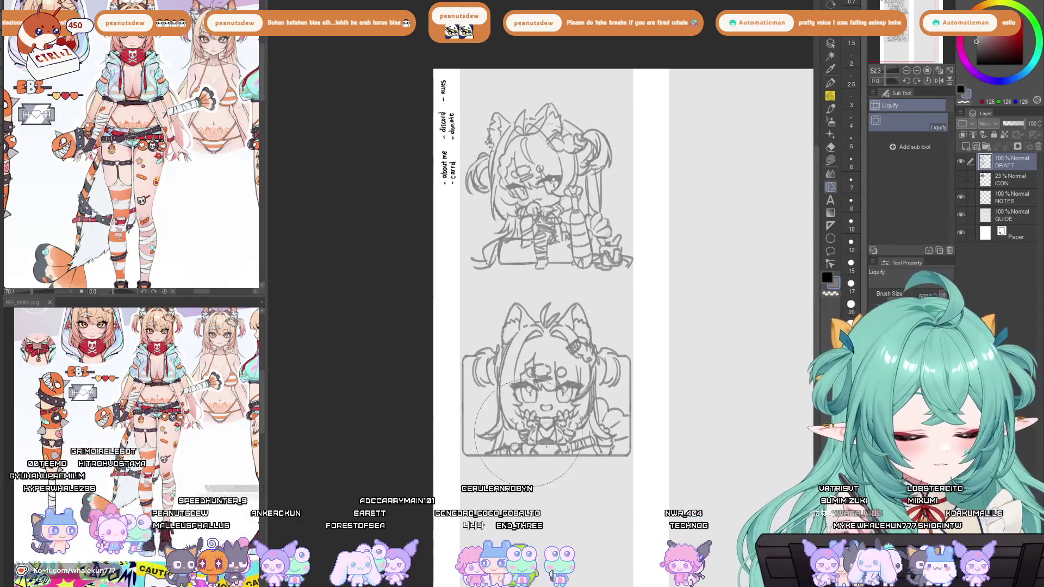
key("p")
scroll(581, 364, "up", 5)
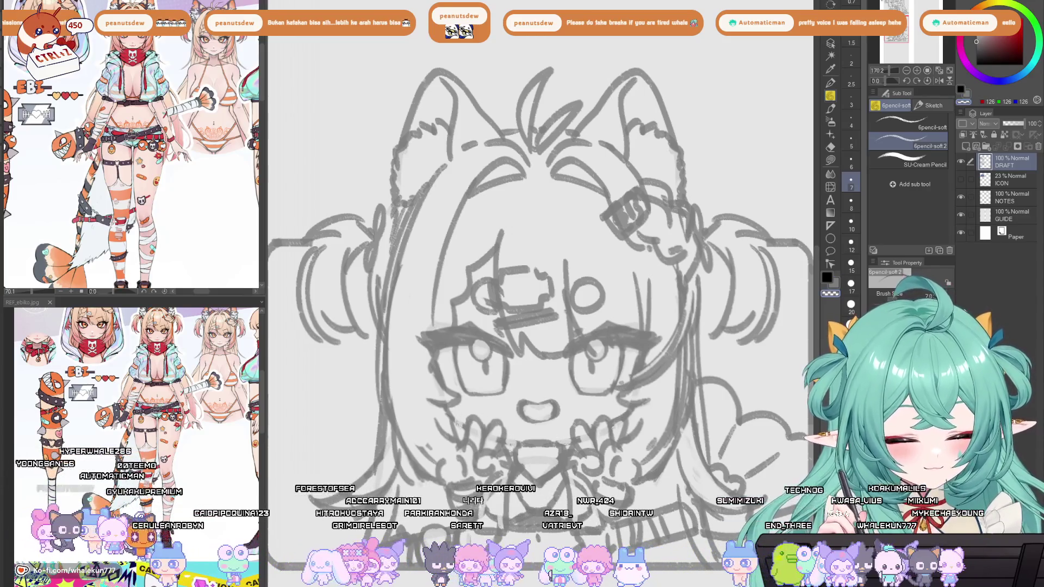
key("x")
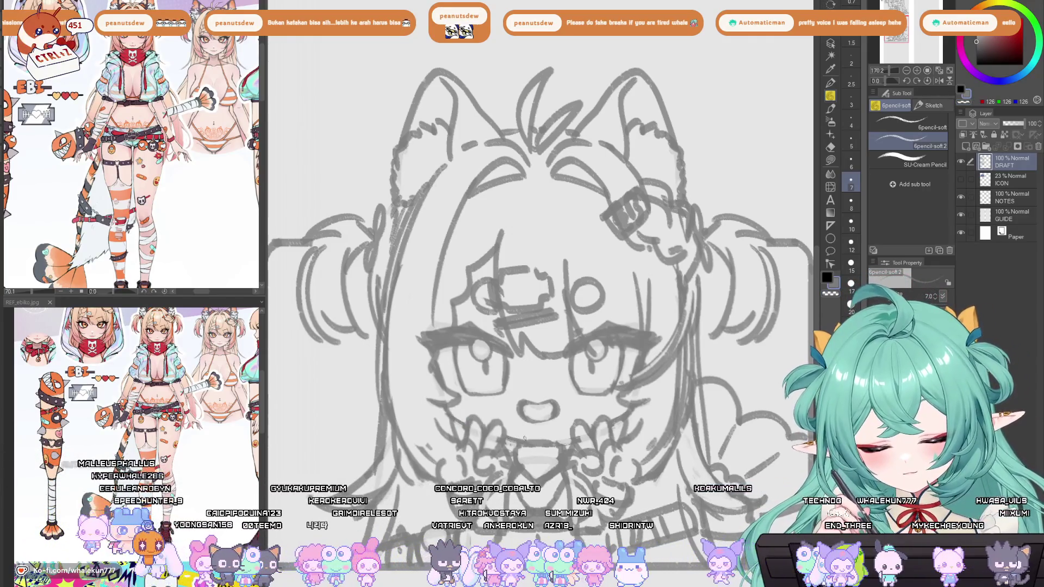
key("bracketright")
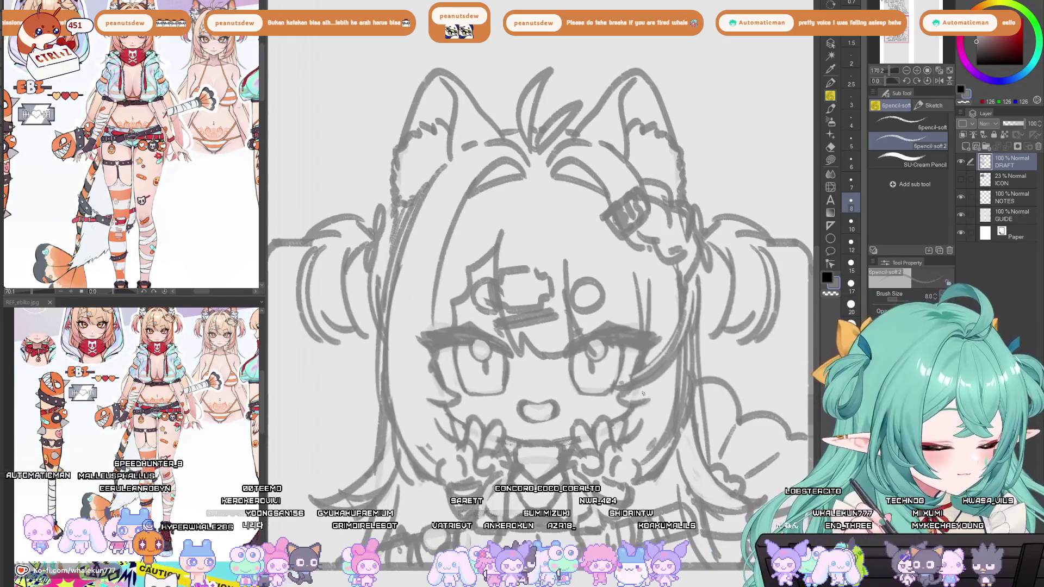
left_click(951, 213)
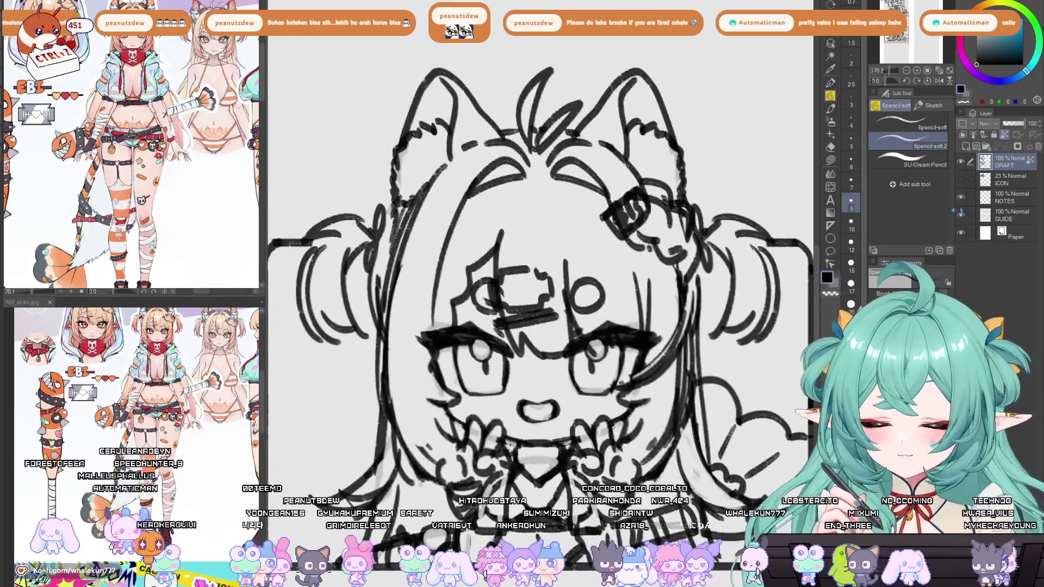
Zoom and pan to frame the bust sketch together with the upper sitting sketch.
key("ctrl+0")
scroll(647, 353, "up", 3)
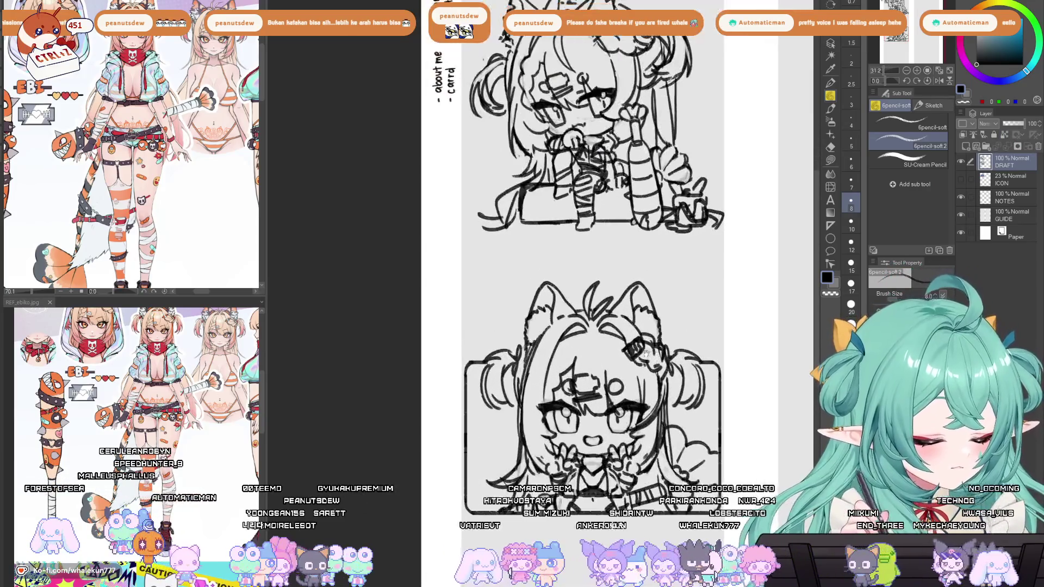
left_click_drag(629, 381, 622, 450)
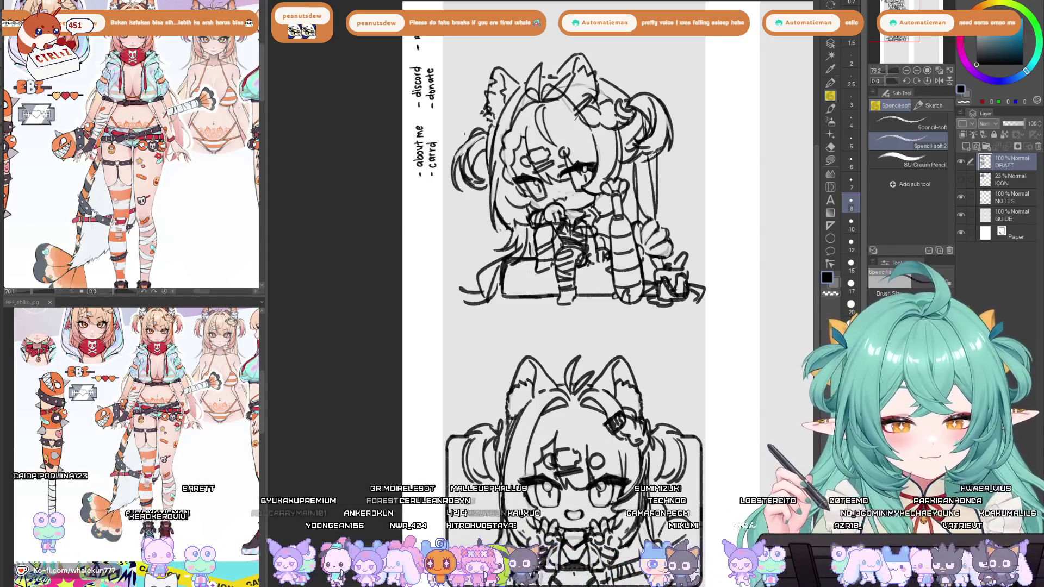
scroll(571, 271, "down", 3)
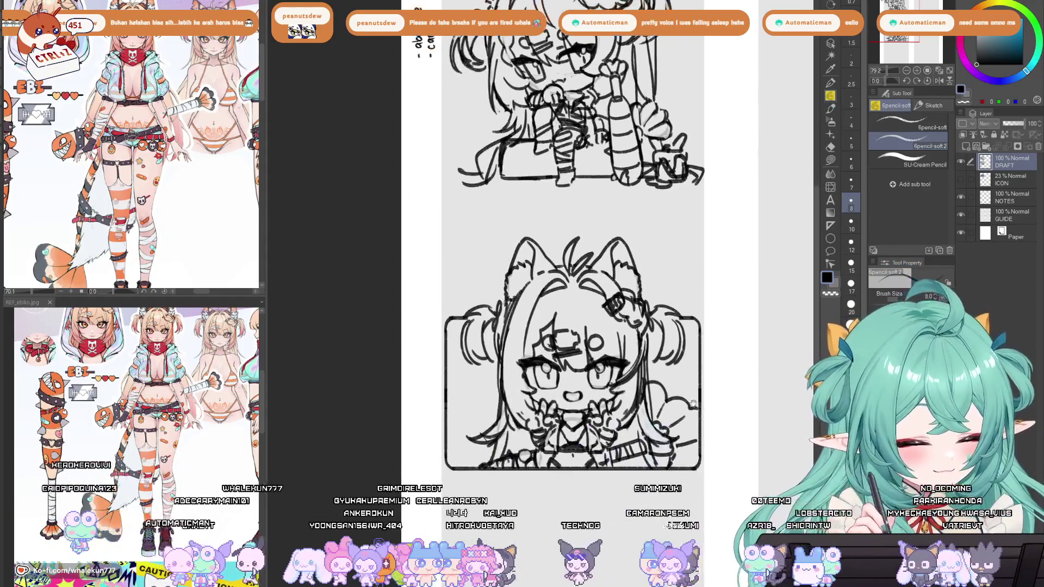
mouse_move(600, 375)
left_mouse_down()
mouse_move(583, 427)
mouse_move(588, 458)
left_mouse_up()
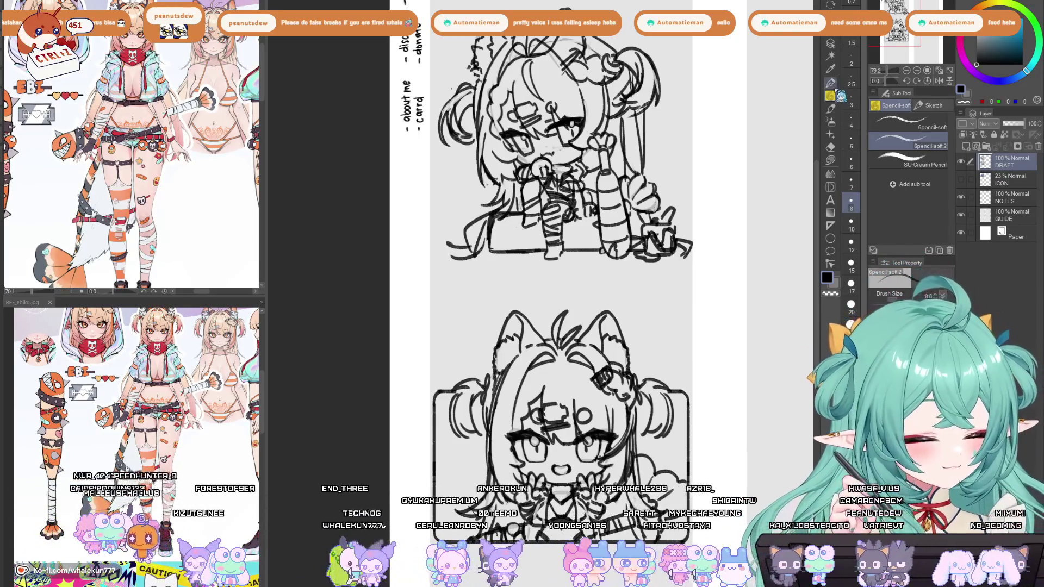
left_click_drag(525, 405, 526, 409)
left_click_drag(531, 475, 564, 376)
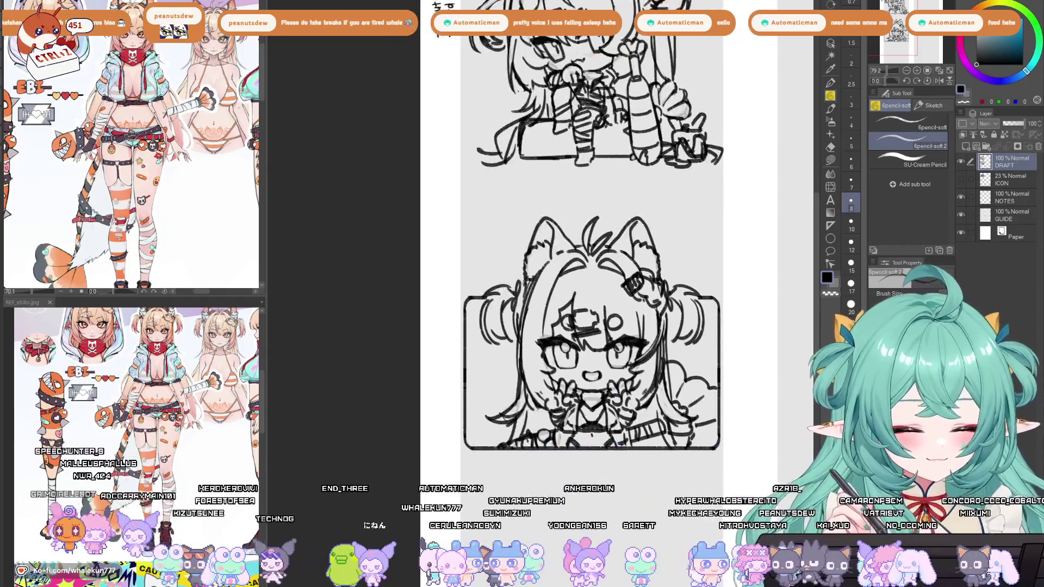
left_click_drag(549, 331, 477, 462)
Enlarge the pencil brush and try a hair line on the bust's left side, undoing it.
key("ctrl+z")
key("bracketright")
key("bracketright")
key("bracketright")
key("ctrl+z")
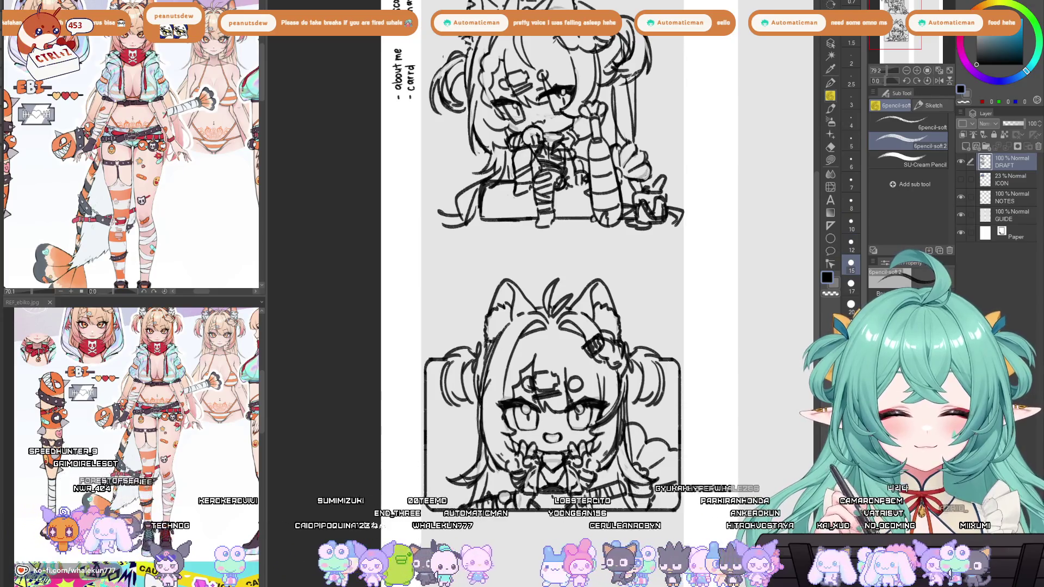
left_click_drag(479, 397, 481, 463)
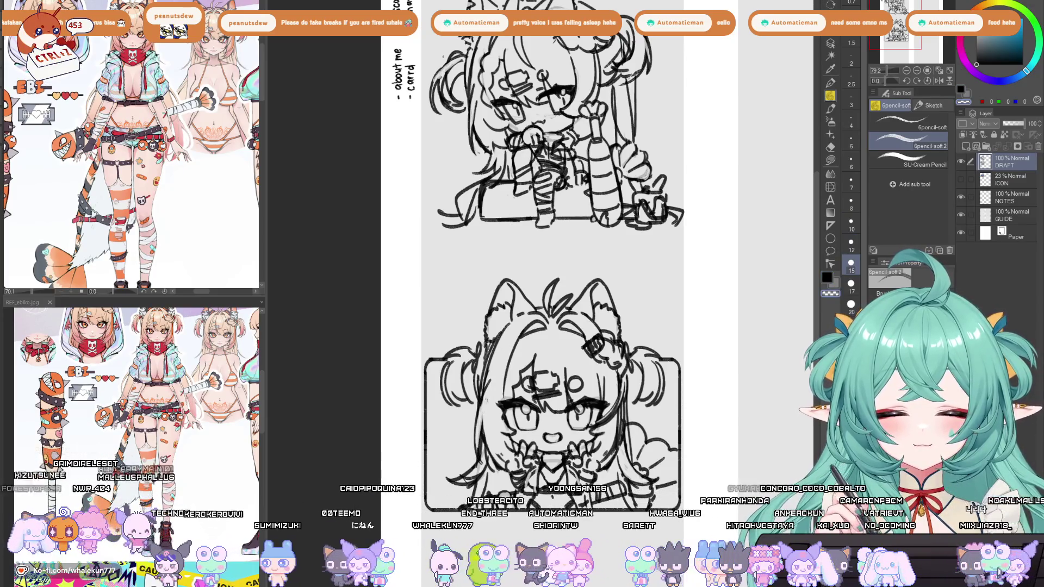
key("ctrl+z")
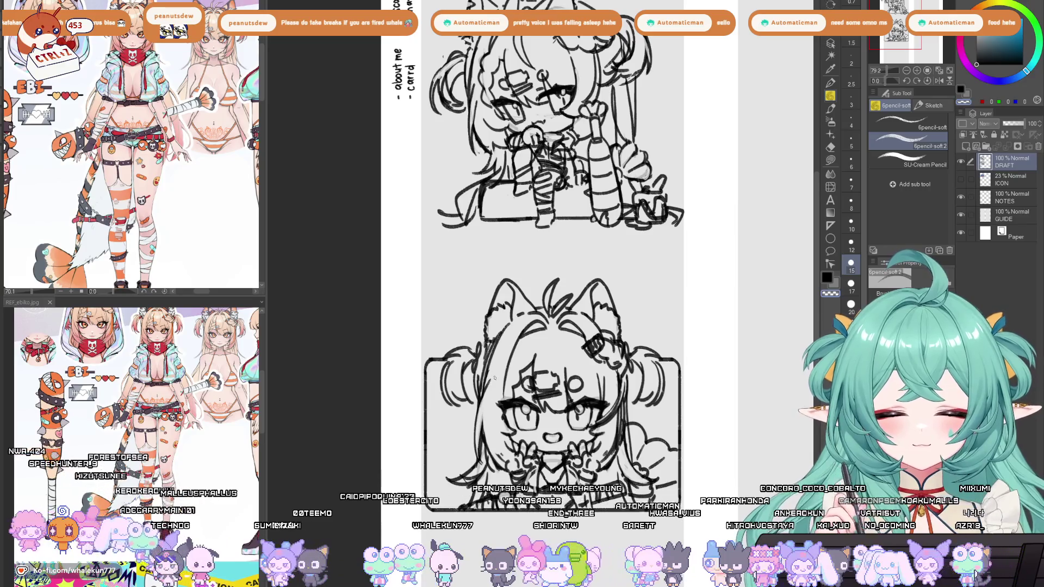
left_click_drag(485, 422, 481, 378)
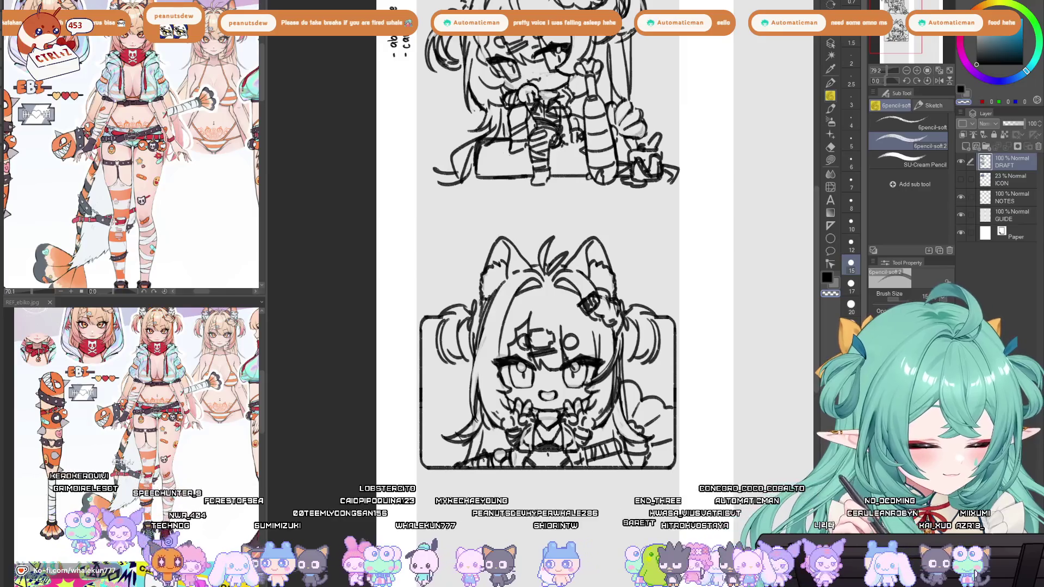
Erase the stray strokes at the bust panel's lower-right corner.
key("e")
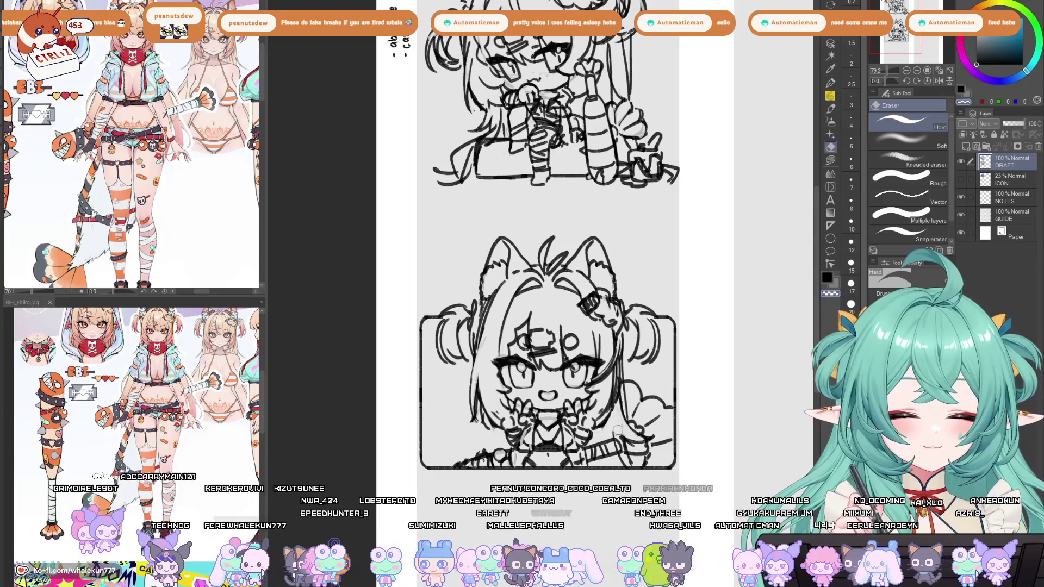
left_click_drag(616, 445, 621, 455)
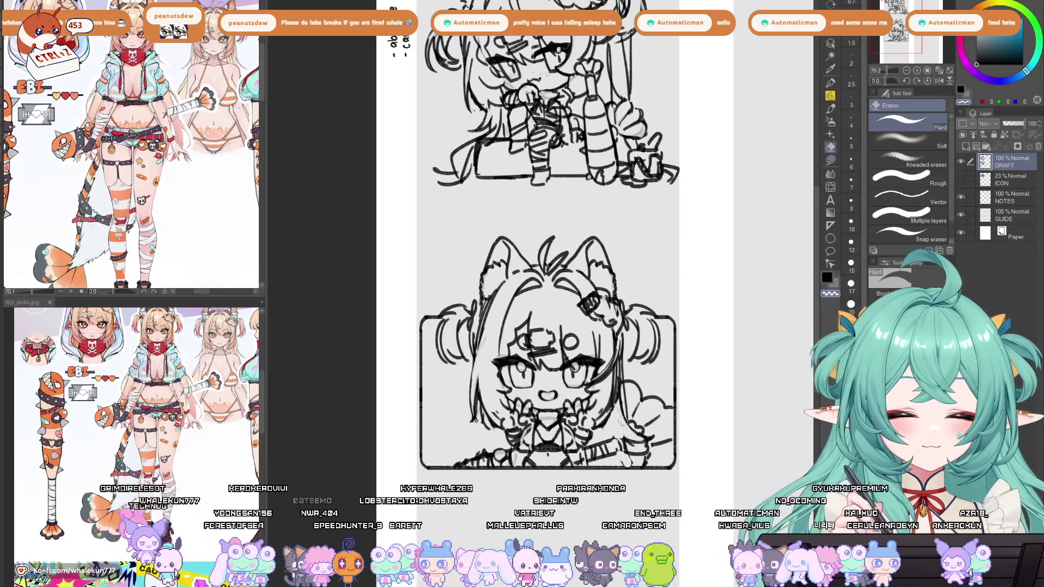
key("p")
key("e")
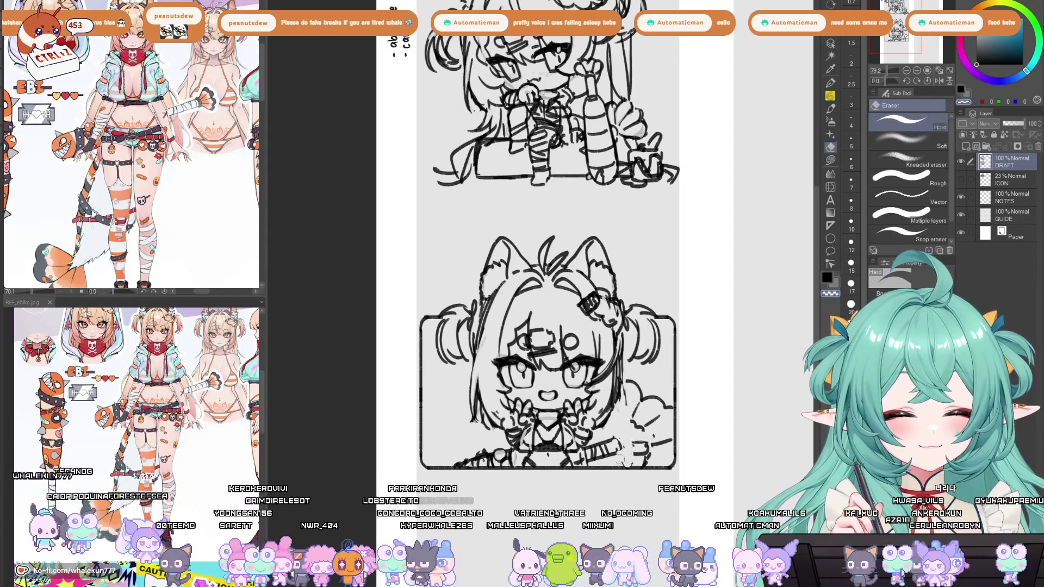
mouse_move(652, 438)
left_mouse_down()
mouse_move(641, 450)
mouse_move(668, 432)
mouse_move(659, 407)
mouse_move(648, 427)
mouse_move(630, 380)
left_mouse_up()
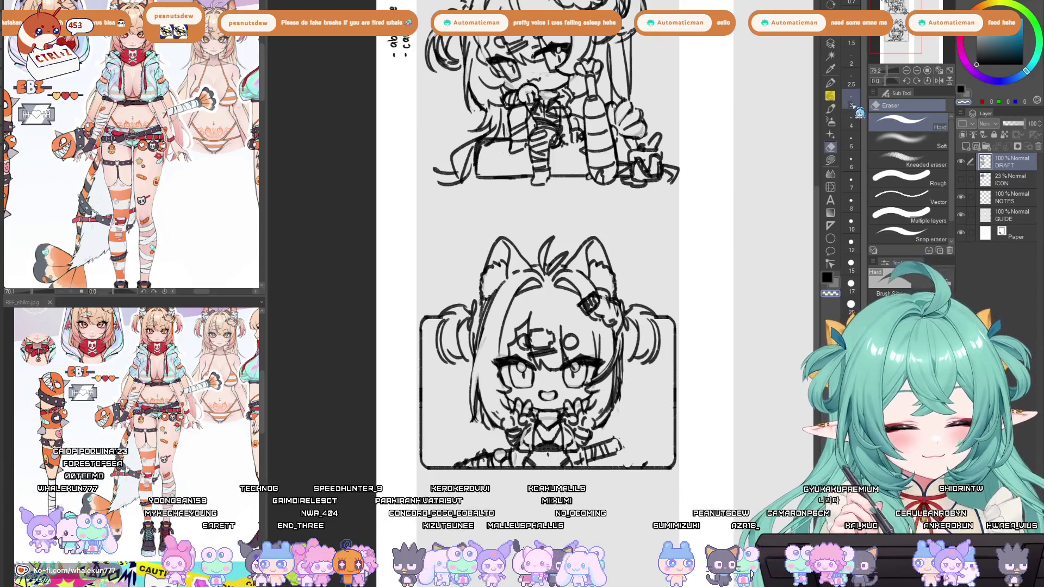
key("p")
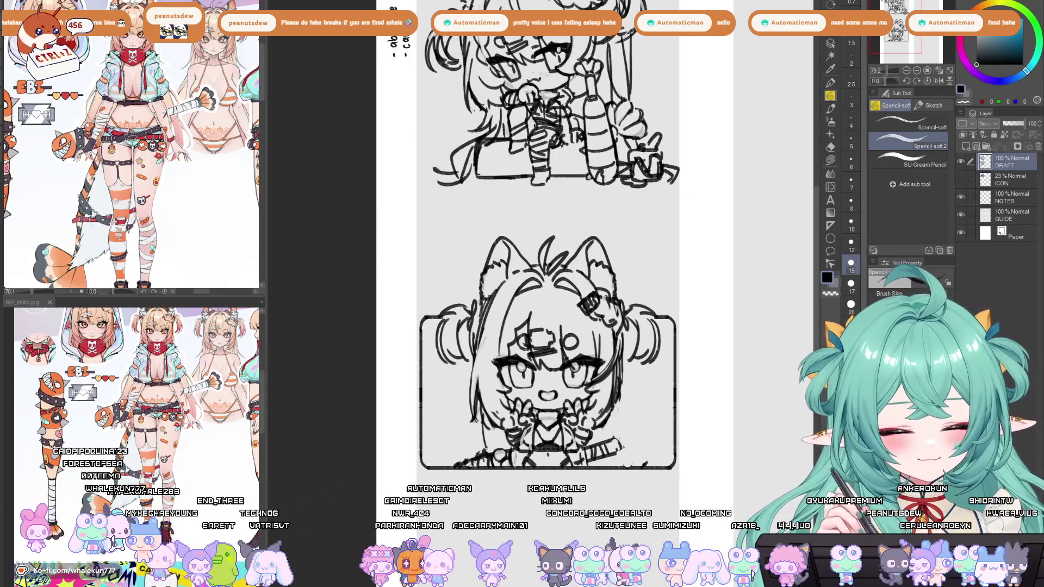
Try curved hair strokes on the face's right side, then remove them.
left_click_drag(619, 360, 646, 446)
key("ctrl+z")
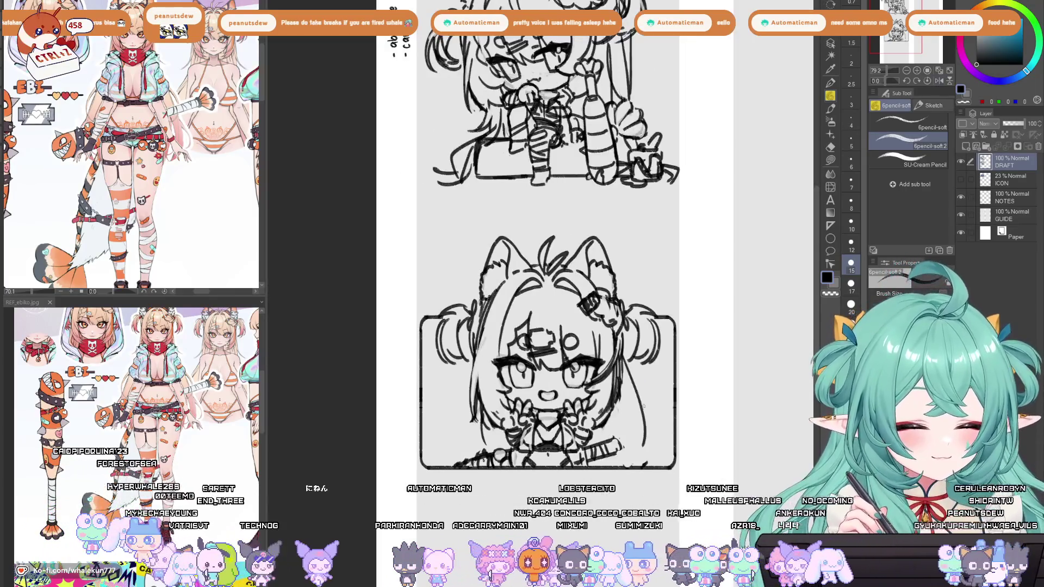
key("ctrl+z")
key("ctrl+z")
key("ctrl+z")
left_click_drag(626, 382, 658, 416)
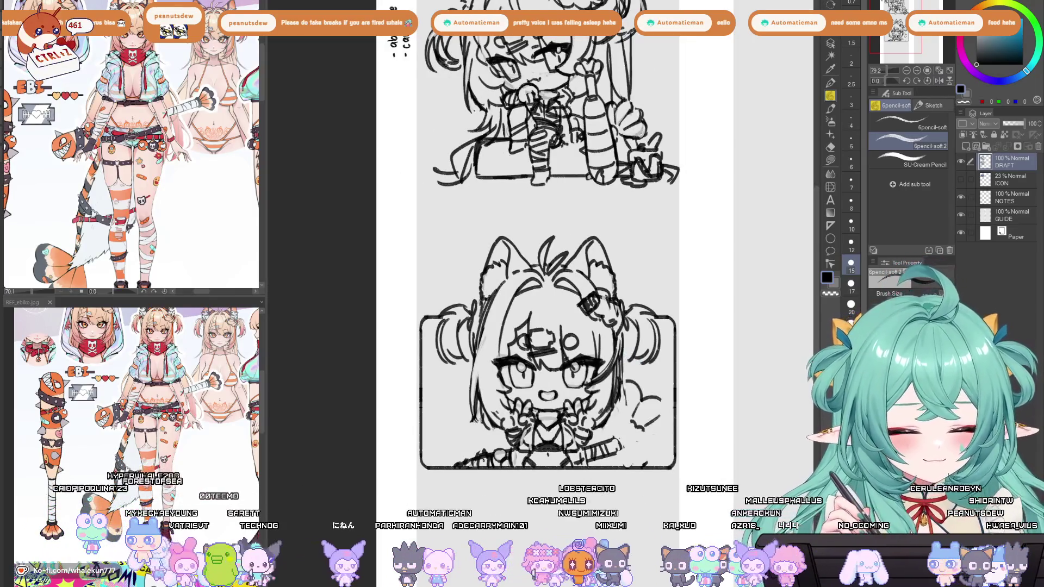
key("ctrl+z")
Draw a C-shaped hair strand beside the left cheek after a few retries.
left_click_drag(481, 408, 453, 443)
key("ctrl+z")
key("ctrl+z")
mouse_move(480, 304)
left_mouse_down()
mouse_move(465, 400)
mouse_move(443, 431)
left_mouse_up()
key("ctrl+z")
mouse_move(468, 398)
left_mouse_down()
mouse_move(436, 418)
mouse_move(442, 463)
left_mouse_up()
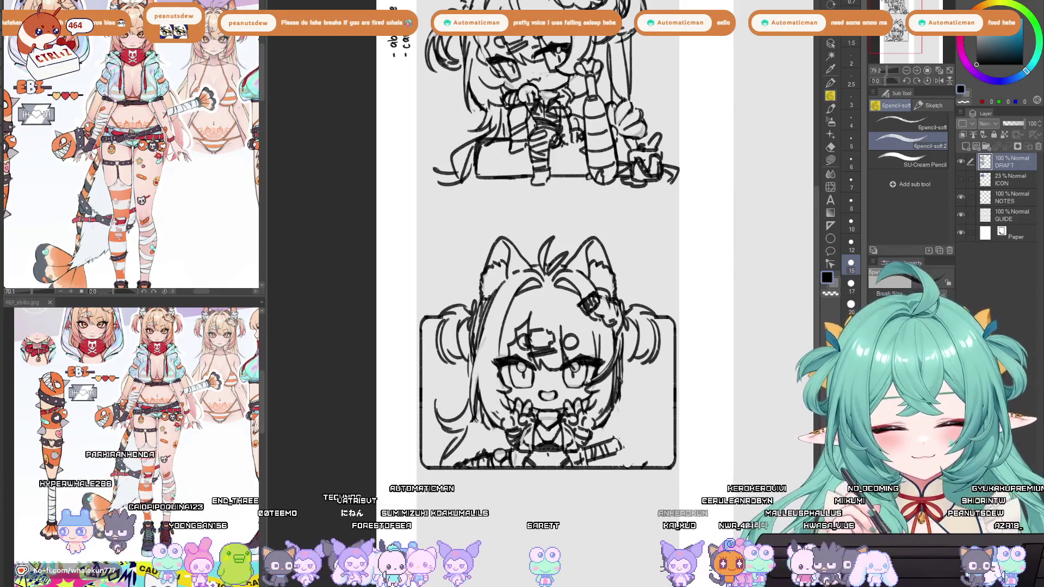
Lasso the hair strand by the left cheek and paste a copy onto a new layer.
key("m")
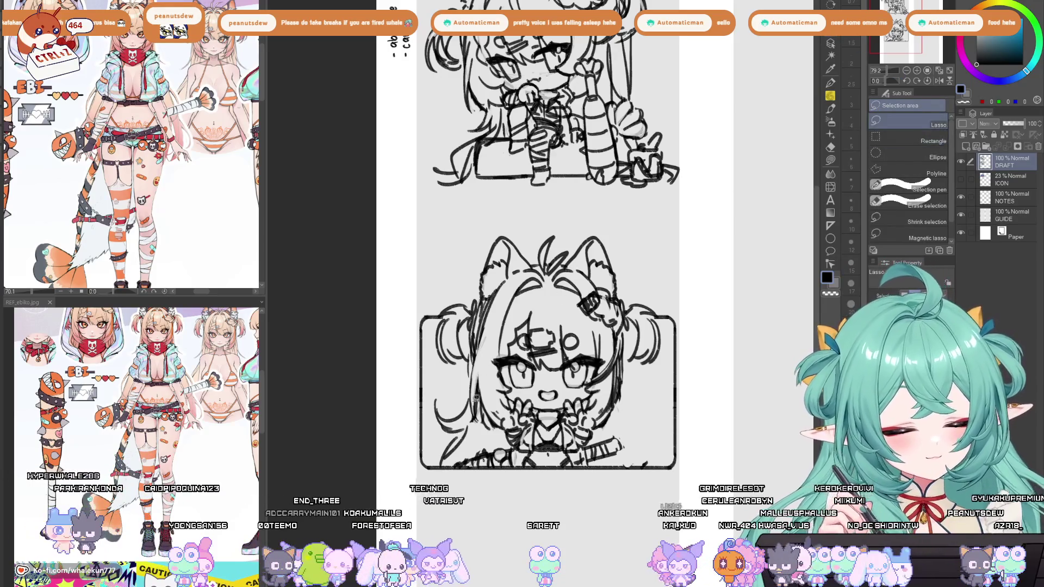
mouse_move(471, 402)
left_mouse_down()
mouse_move(464, 443)
mouse_move(443, 462)
mouse_move(430, 402)
mouse_move(441, 386)
left_mouse_up()
key("ctrl+c")
key("ctrl+v")
key("ctrl+t")
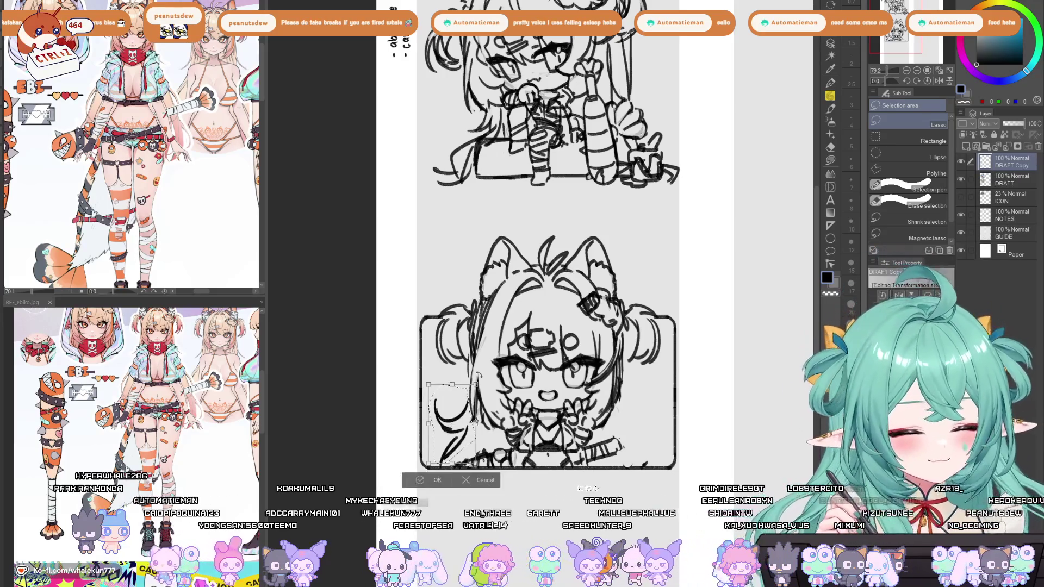
key("Return")
Move the copied strand to the face's right side and merge it into the DRAFT layer.
key("k")
mouse_move(459, 429)
left_mouse_down()
mouse_move(634, 429)
mouse_move(668, 477)
left_mouse_up()
key("ctrl+z")
mouse_move(484, 452)
left_mouse_down()
mouse_move(642, 450)
mouse_move(664, 466)
left_mouse_up()
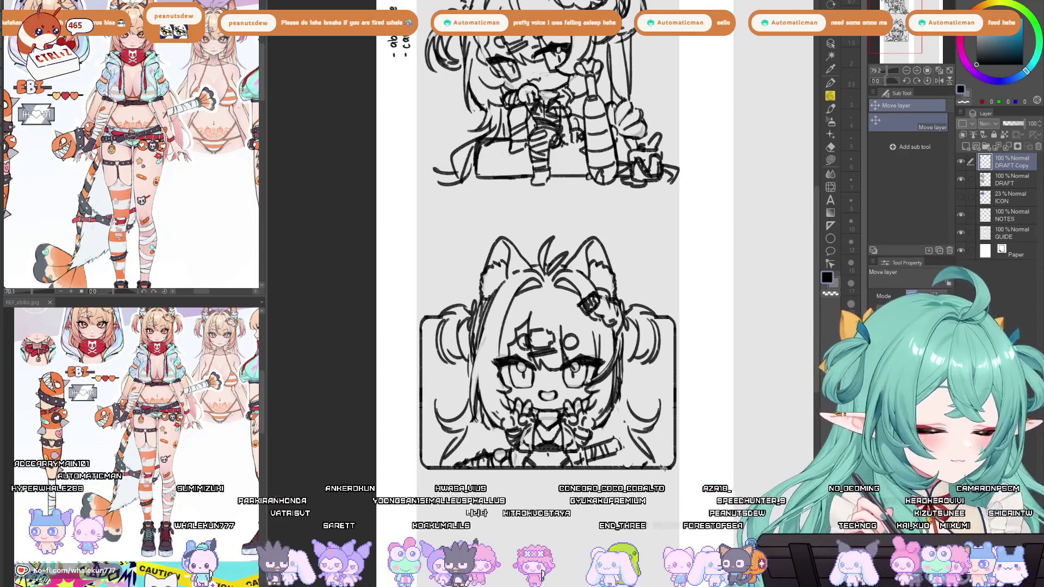
key("ctrl+e")
Touch up the bust's right edge with soft pencil strokes.
key("p")
left_click_drag(625, 348, 622, 416)
key("ctrl+z")
left_click_drag(622, 375, 614, 424)
mouse_move(625, 326)
left_mouse_down()
mouse_move(619, 373)
mouse_move(625, 368)
left_mouse_up()
key("ctrl+z")
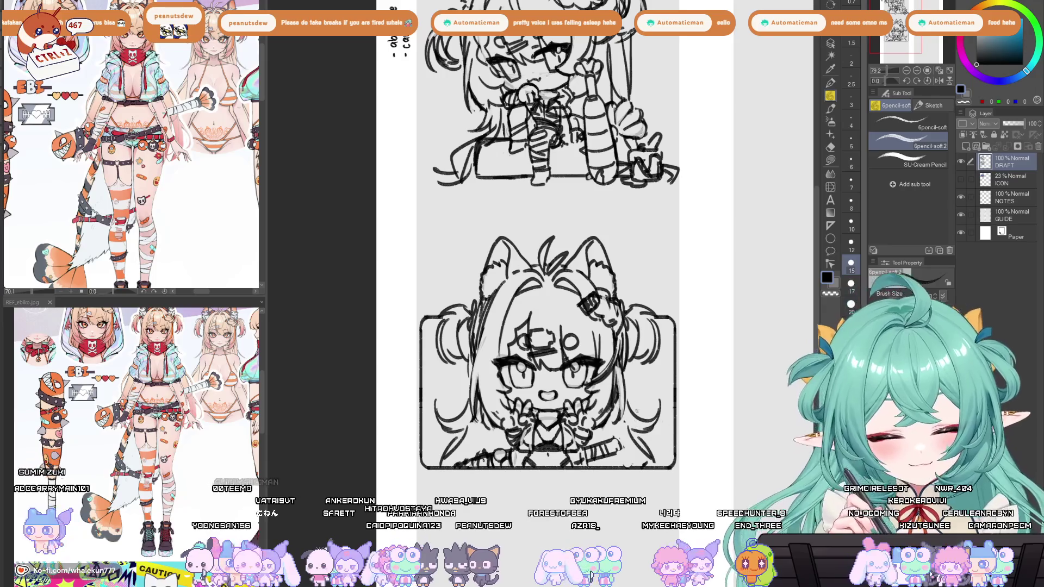
Redraw the short mark along the bust's right edge.
mouse_move(674, 393)
left_mouse_down()
mouse_move(668, 408)
mouse_move(633, 409)
left_mouse_up()
key("ctrl+z")
left_click_drag(657, 403, 650, 412)
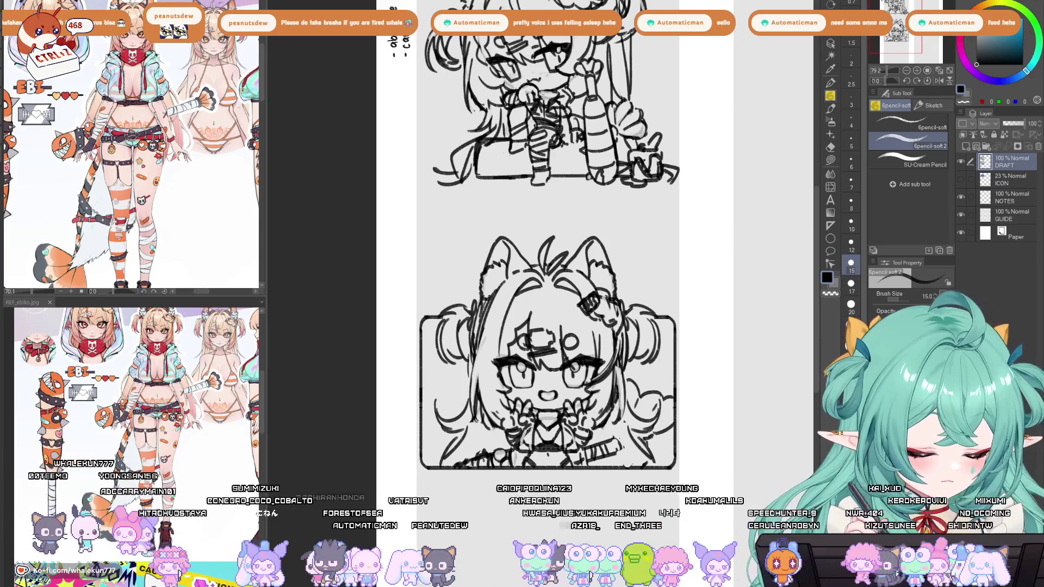
scroll(653, 442, "up", 1)
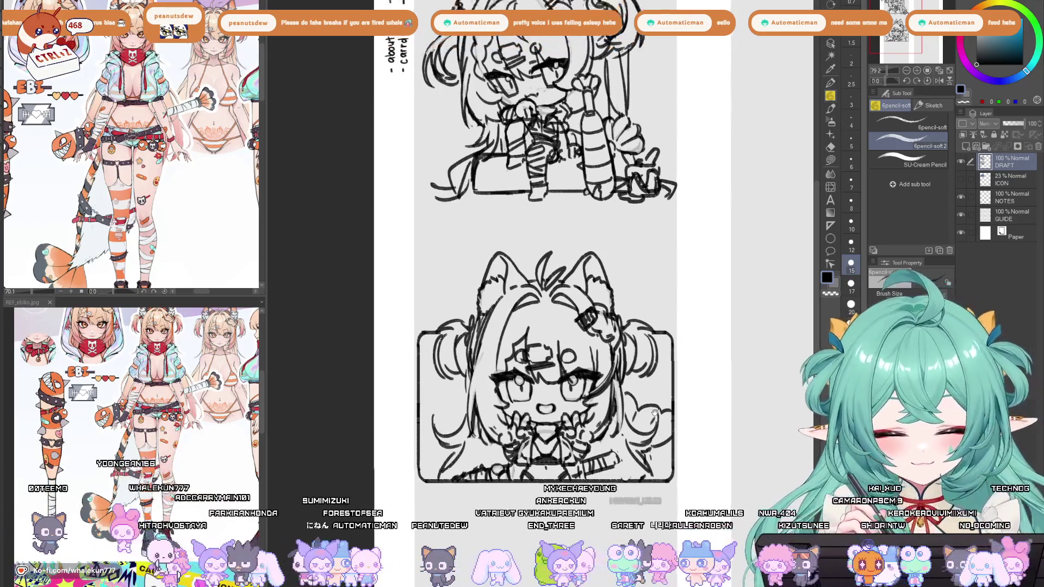
scroll(641, 446, "down", 1)
scroll(625, 429, "down", 1)
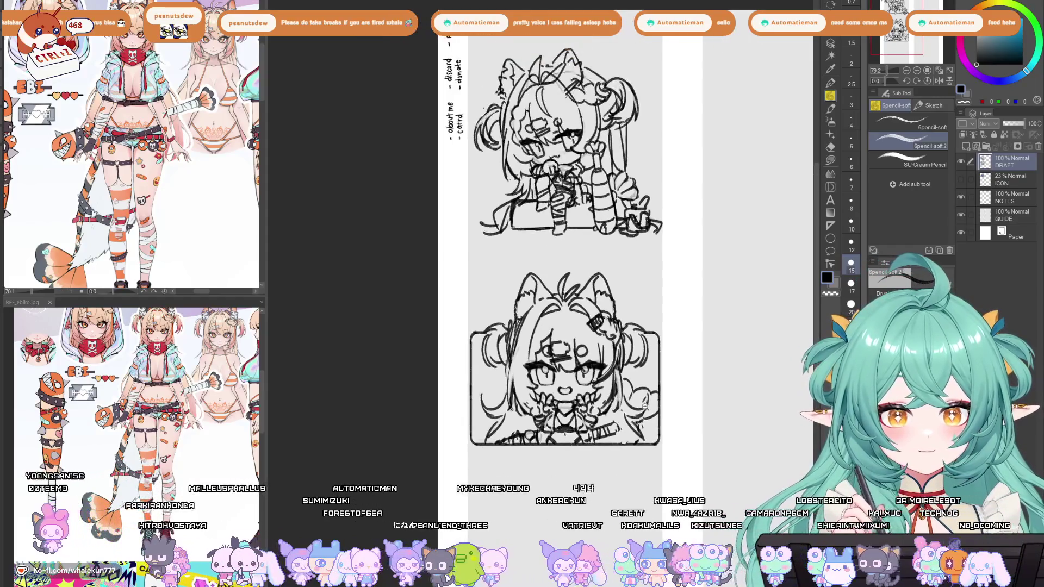
scroll(598, 419, "up", 3)
scroll(556, 409, "up", 2)
Erase the panel box's top-left corner lines and try a stroke near the top-right bun.
key("e")
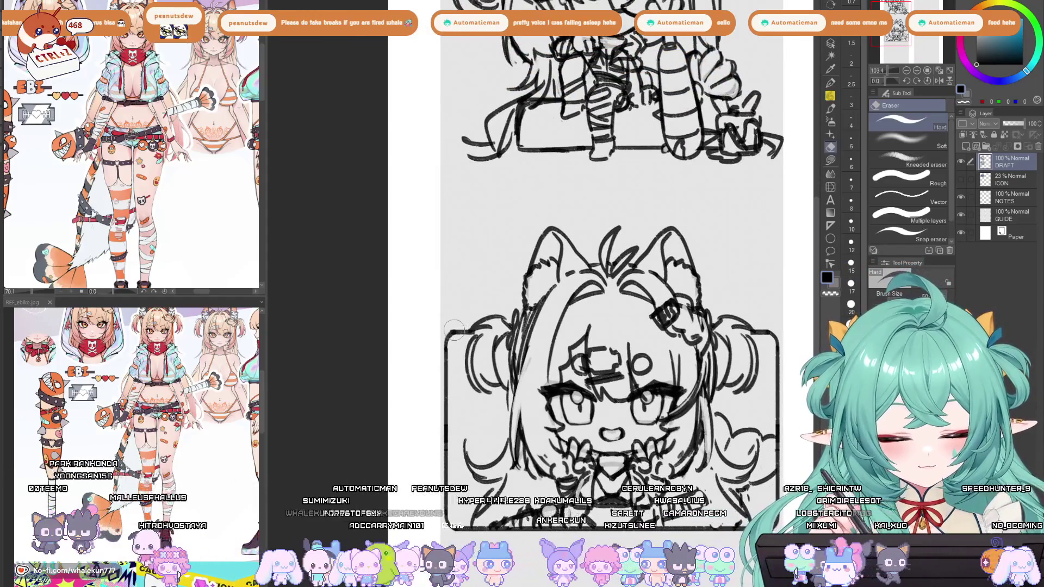
mouse_move(414, 360)
left_mouse_down()
mouse_move(408, 373)
mouse_move(427, 351)
mouse_move(422, 399)
mouse_move(436, 365)
left_mouse_up()
key("p")
key("ctrl+z")
mouse_move(701, 346)
left_mouse_down()
mouse_move(606, 313)
mouse_move(641, 330)
left_mouse_up()
key("ctrl+z")
left_click_drag(647, 368, 658, 333)
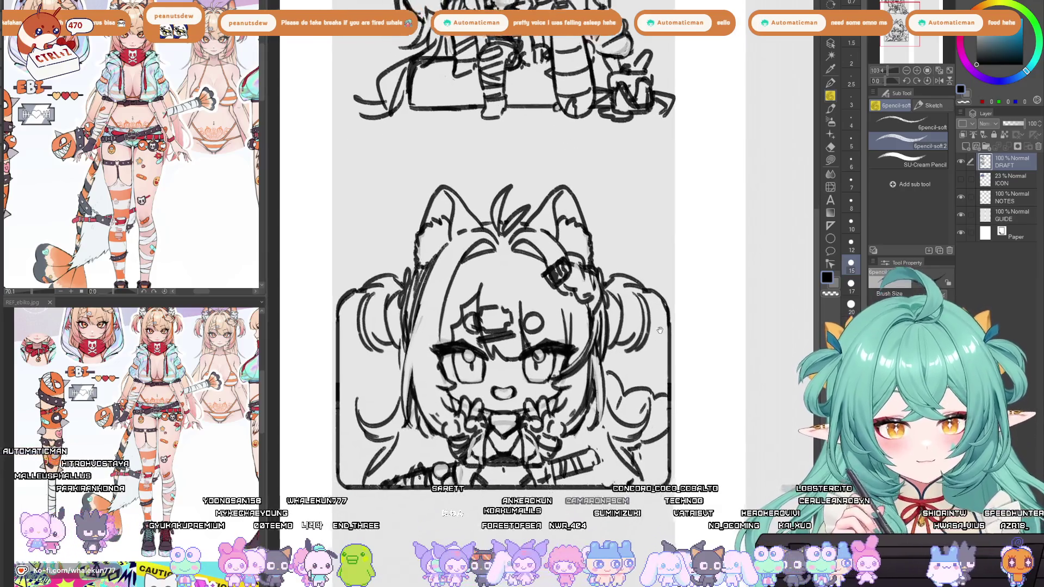
left_click_drag(440, 433, 509, 419)
Erase strokes at the panel's bottom-right corner, then restore them with undo.
key("e")
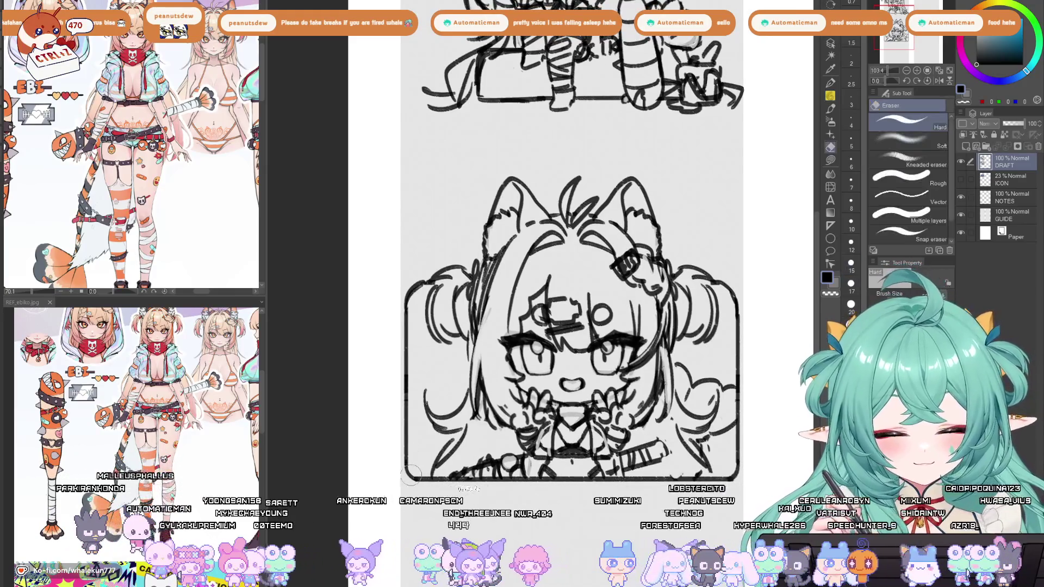
key("p")
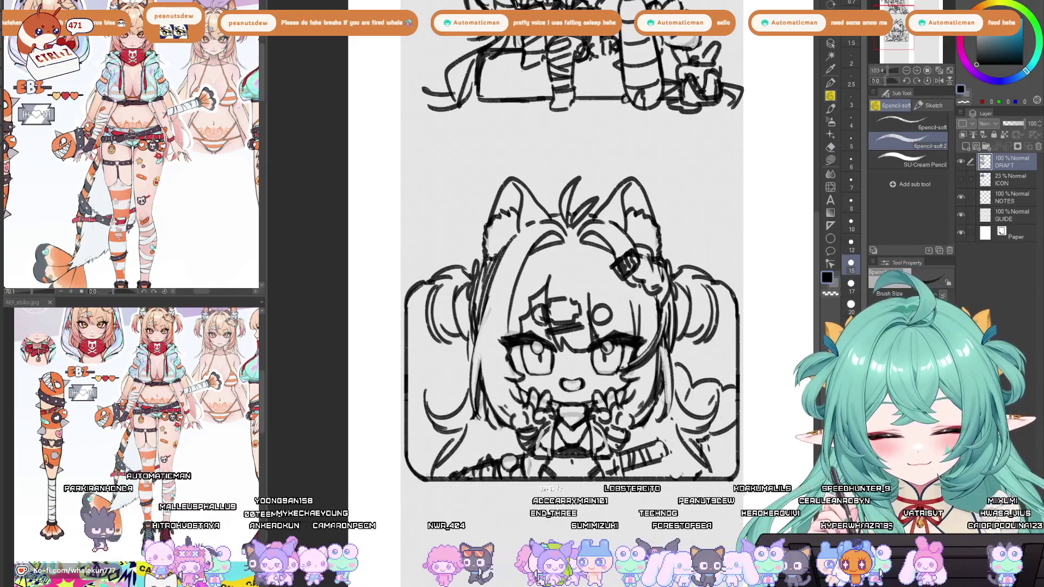
key("e")
left_click_drag(718, 392, 734, 457)
key("p")
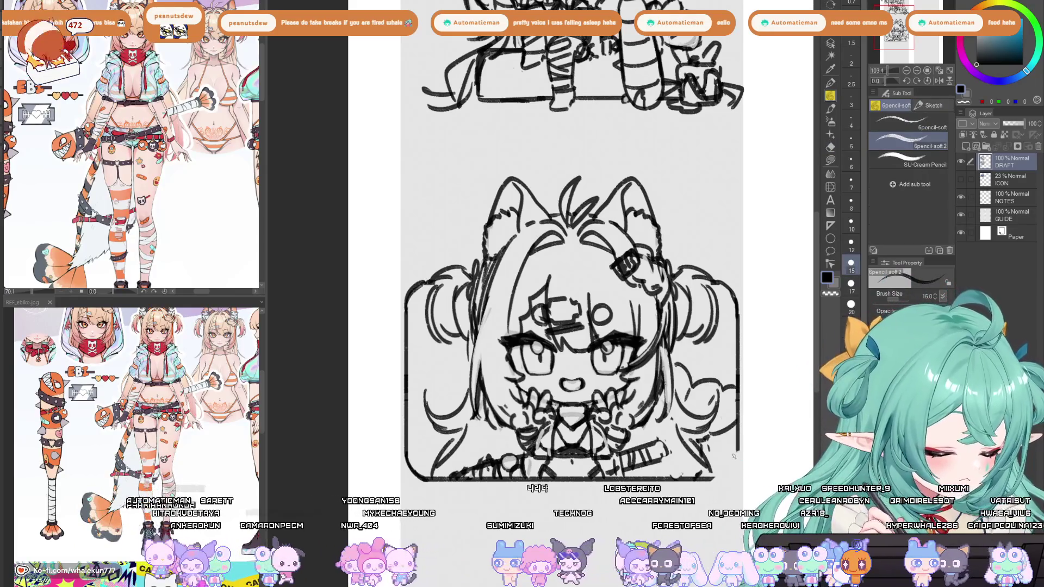
key("ctrl+z")
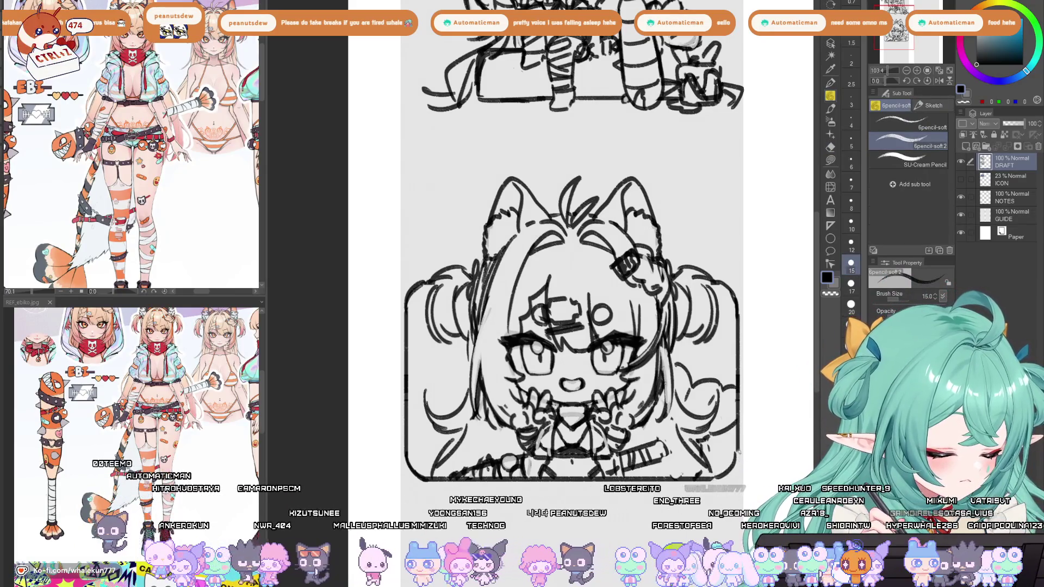
key("ctrl+z")
left_click_drag(734, 444, 692, 458)
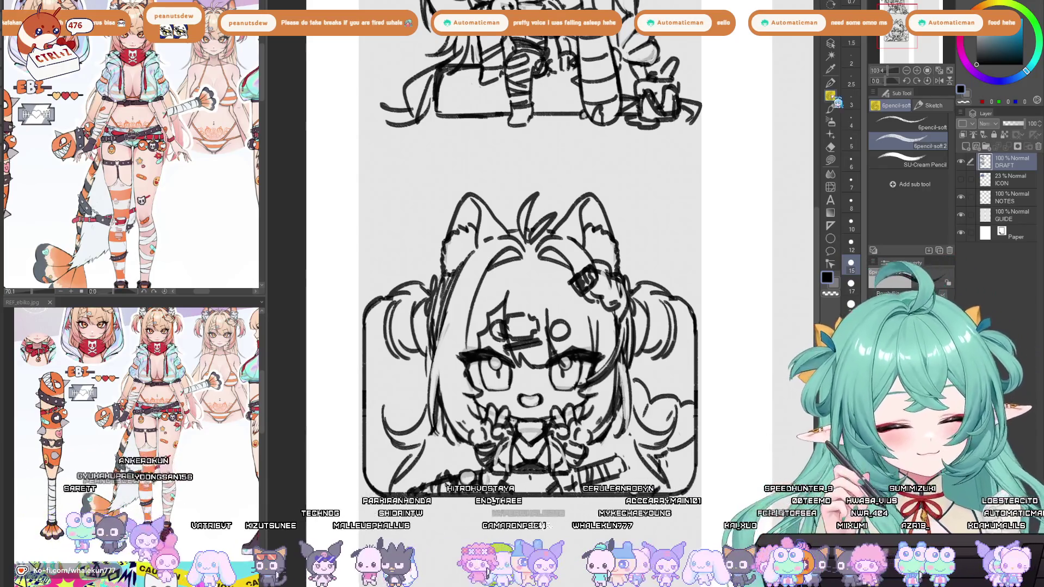
scroll(598, 472, "down", 1)
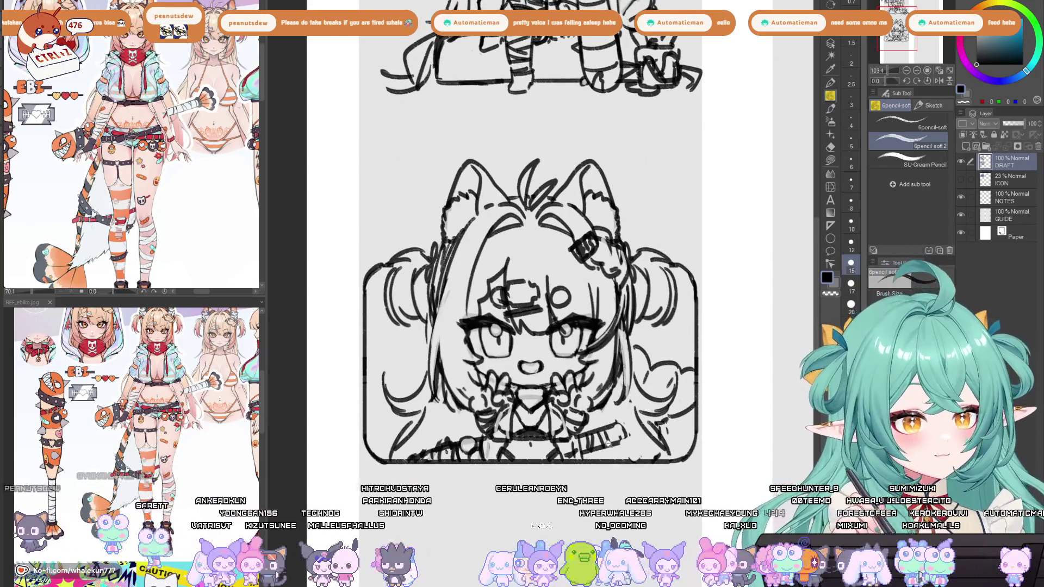
Lasso the top sitting sketch, shift it slightly left, and deselect.
scroll(605, 447, "down", 3)
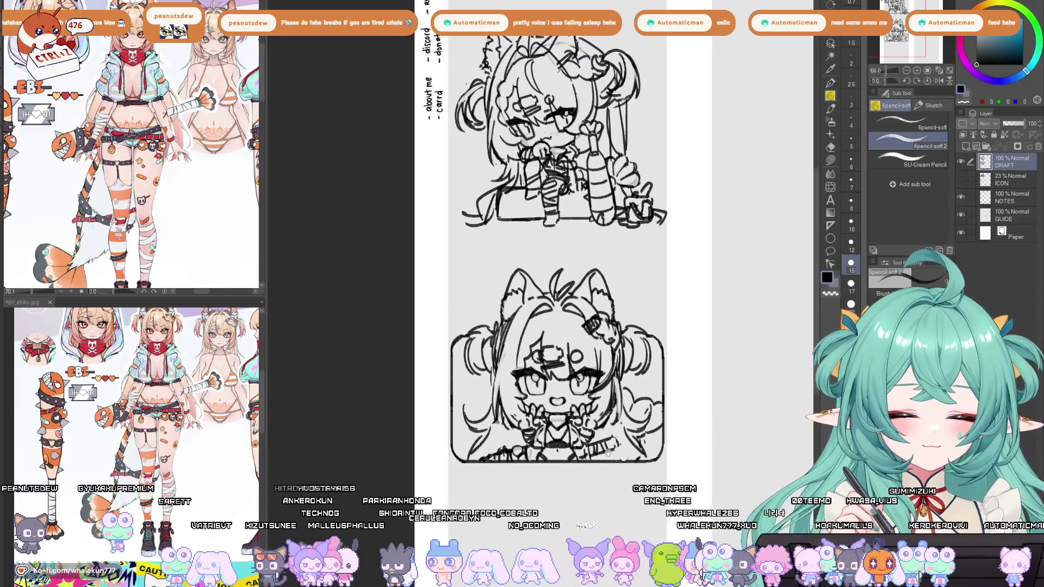
scroll(605, 447, "up", 2)
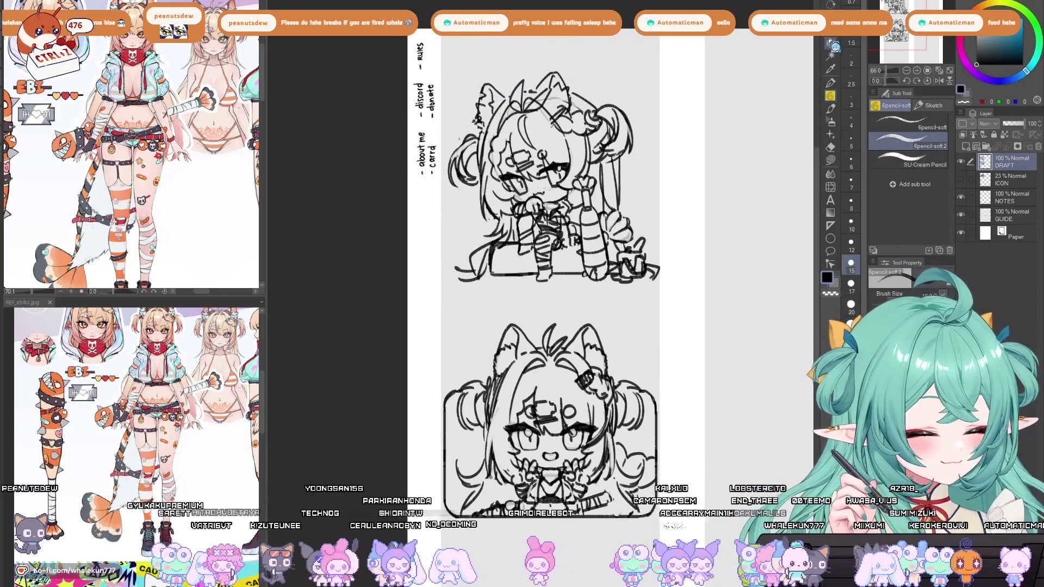
left_click(830, 43)
mouse_move(621, 305)
left_mouse_down()
mouse_move(709, 246)
mouse_move(457, 76)
mouse_move(516, 298)
left_mouse_up()
left_click(825, 46)
left_click_drag(656, 303, 663, 282)
key("ctrl+d")
Flip the canvas view horizontally to check the sketch's balance.
key("e")
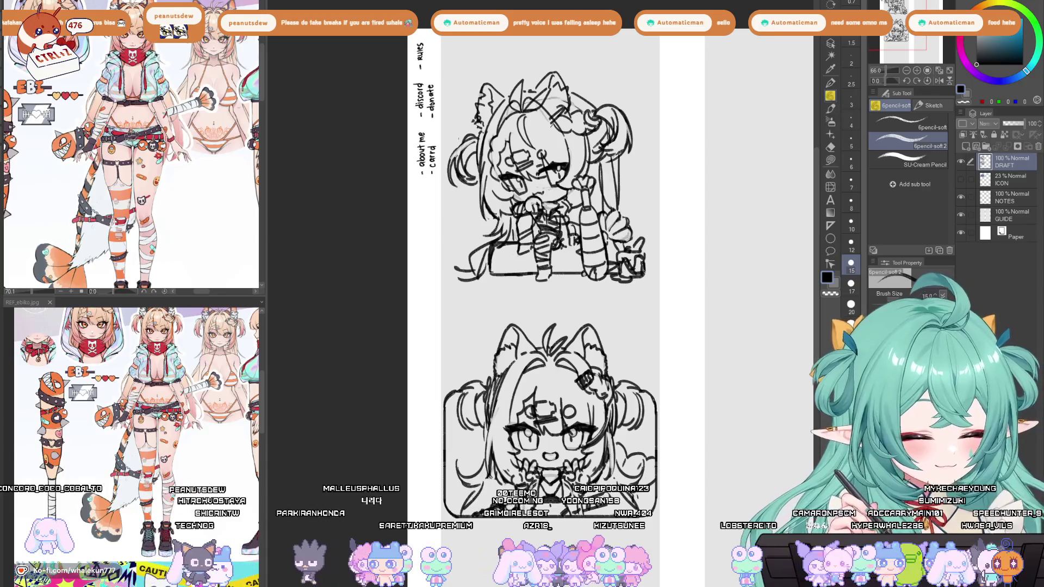
key("h")
key("h")
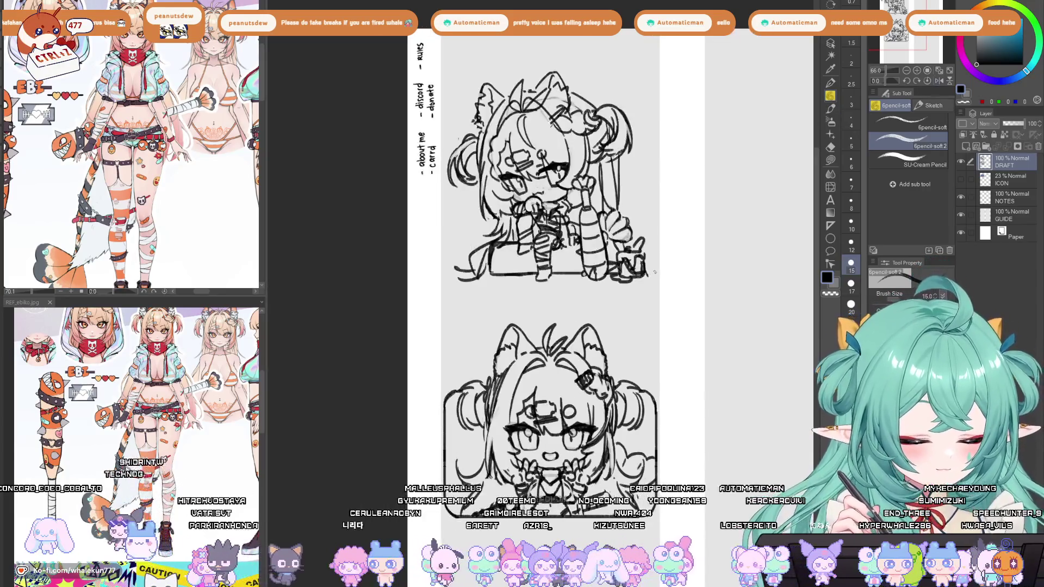
mouse_move(651, 279)
left_mouse_down()
mouse_move(646, 296)
mouse_move(669, 289)
mouse_move(454, 313)
mouse_move(643, 77)
mouse_move(687, 180)
left_mouse_up()
key("m")
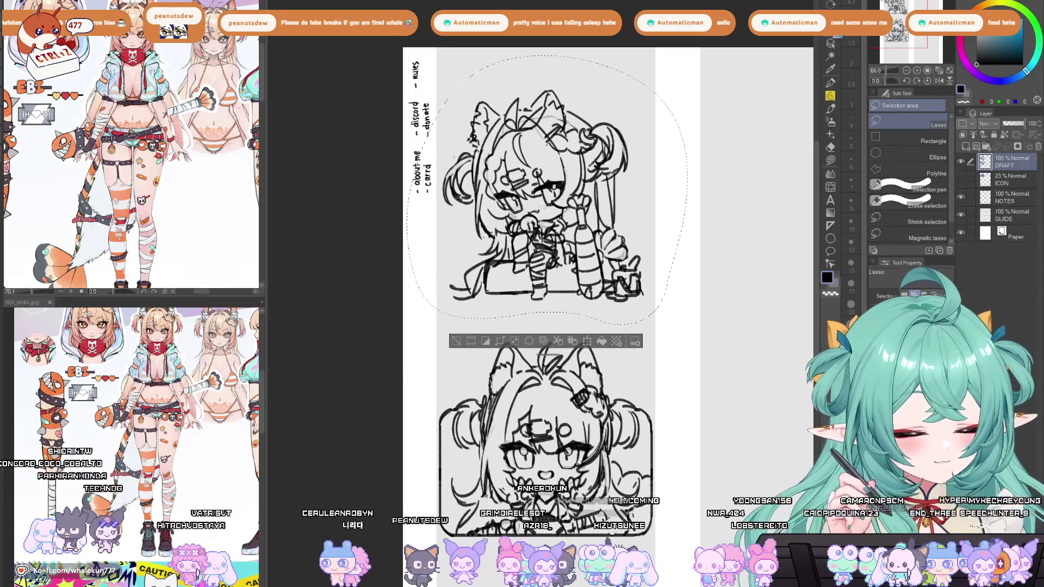
Nudge the top sketch up a few pixels, deselect, and erase the lines right of the bottle.
key("k")
left_click_drag(618, 292, 617, 289)
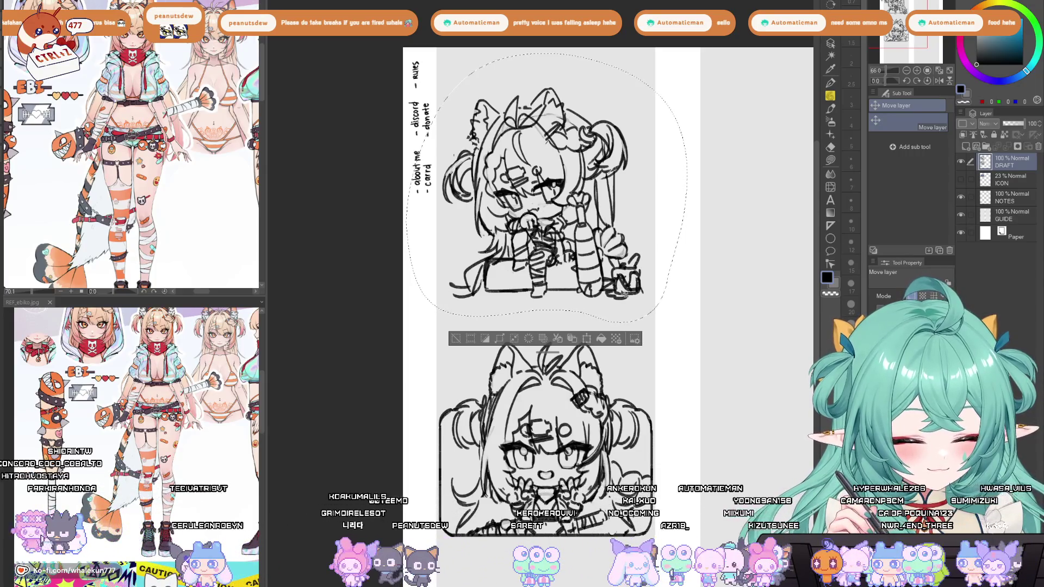
key("ctrl+d")
key("e")
mouse_move(600, 185)
left_mouse_down()
mouse_move(605, 249)
mouse_move(630, 245)
left_mouse_up()
Redraw hair strands right of the bottle and extend the cloud outline beside the figure.
key("p")
mouse_move(611, 193)
left_mouse_down()
mouse_move(616, 266)
mouse_move(610, 253)
left_mouse_up()
left_click_drag(610, 250, 614, 266)
left_click_drag(594, 203, 614, 260)
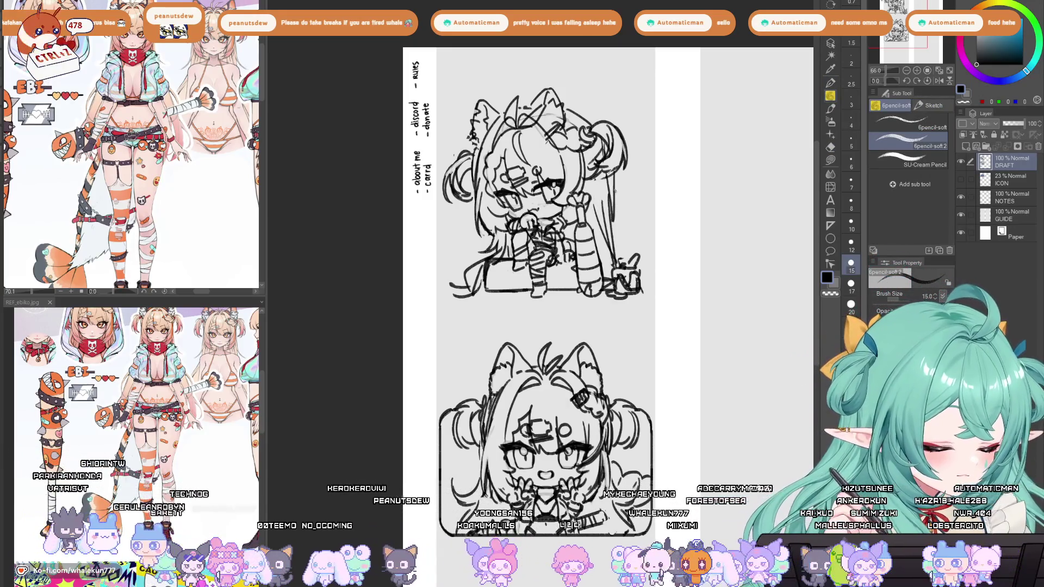
mouse_move(651, 215)
left_mouse_down()
mouse_move(628, 227)
mouse_move(622, 246)
left_mouse_up()
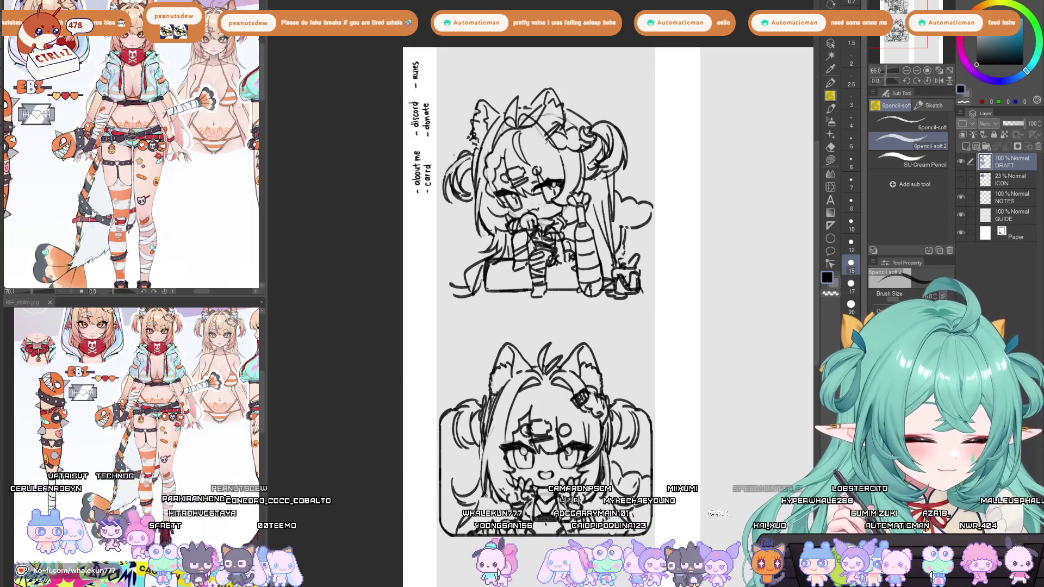
key("ctrl+z")
key("ctrl+z")
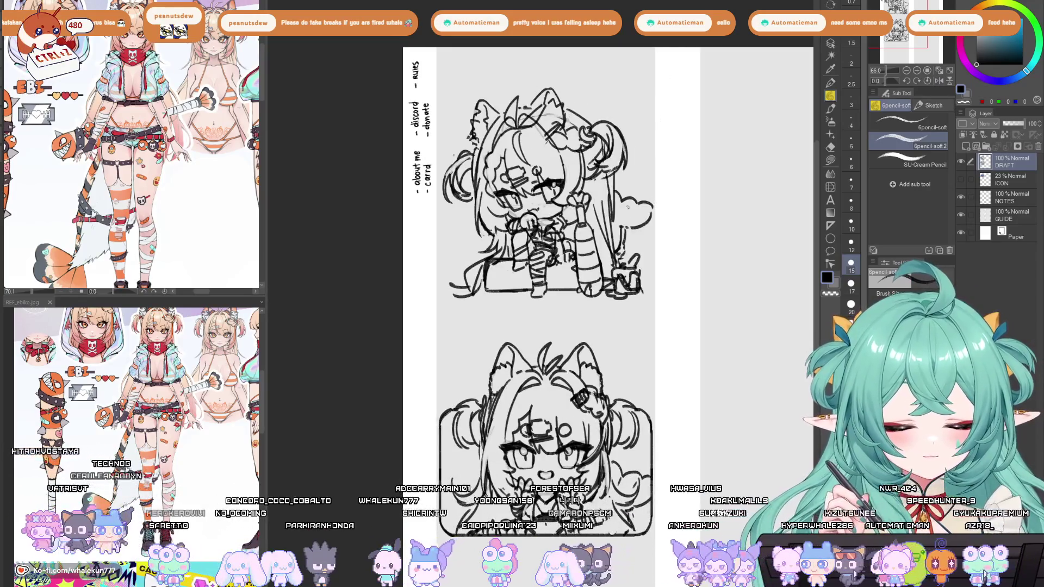
key("ctrl+z")
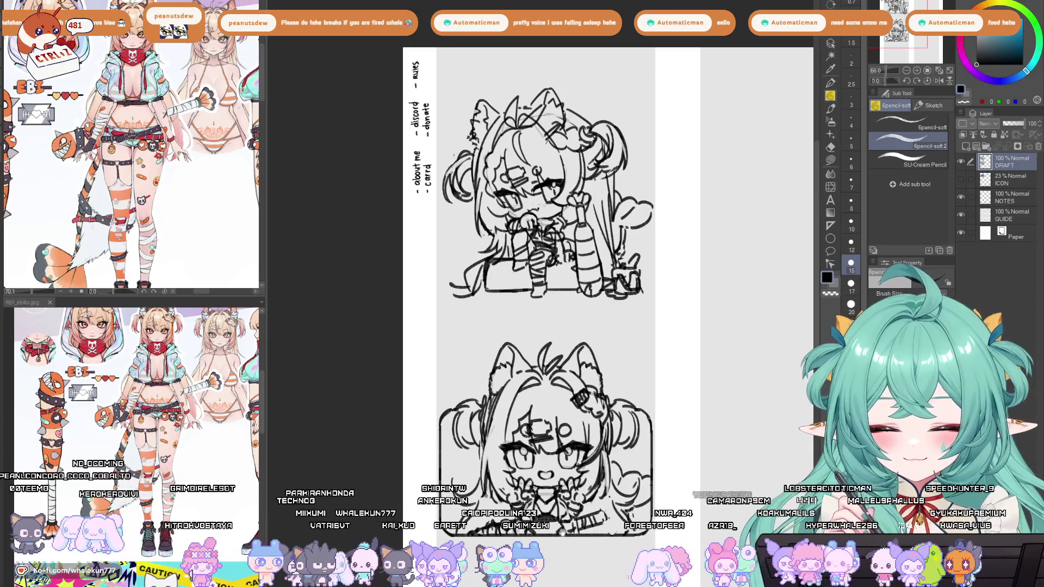
scroll(562, 539, "down", 2)
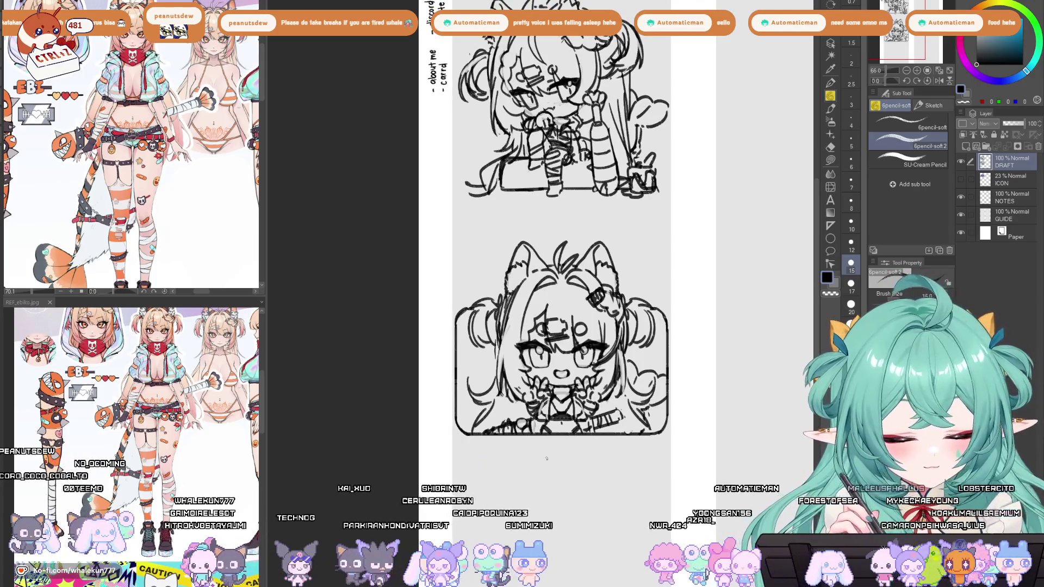
Try a short stroke at the bust's left edge and undo it.
scroll(458, 337, "up", 3)
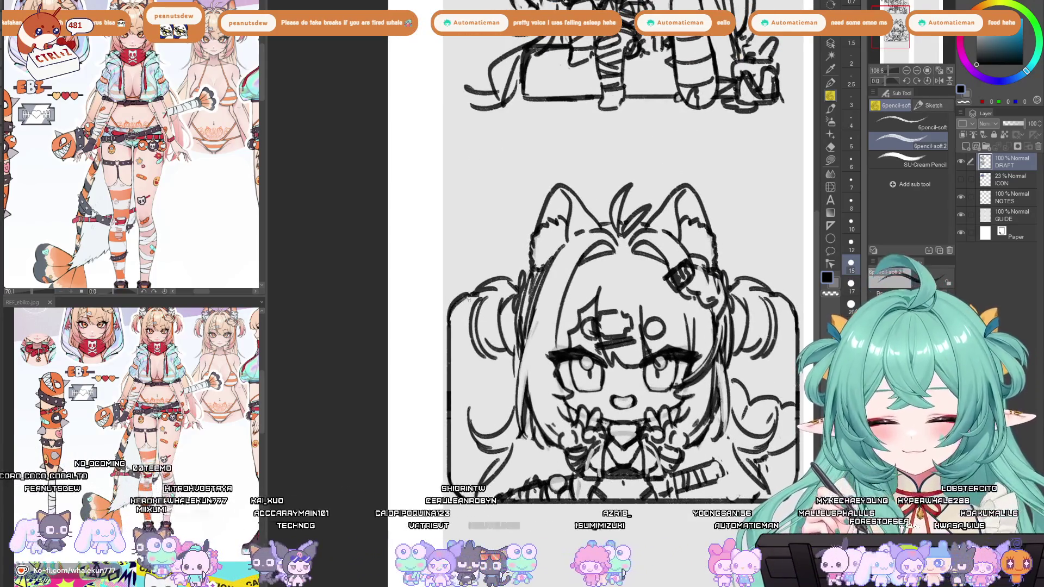
mouse_move(449, 317)
left_mouse_down()
mouse_move(463, 330)
mouse_move(473, 378)
left_mouse_up()
key("ctrl+z")
key("ctrl+z")
key("e")
key("ctrl+z")
key("ctrl+z")
key("ctrl+z")
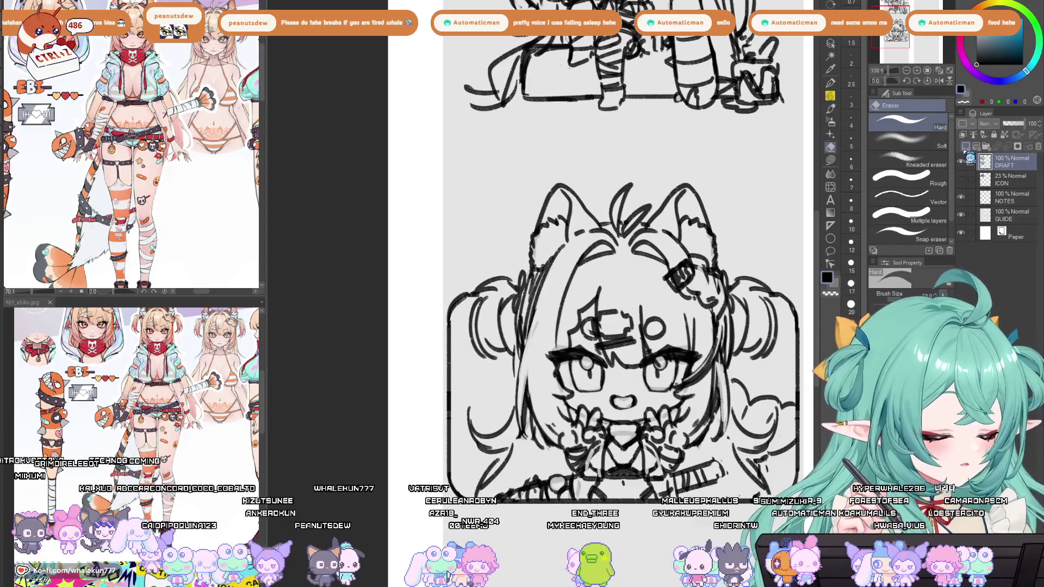
Add a new layer and draw a short accent mark at the bust's left edge.
left_click(967, 146)
key("p")
mouse_move(449, 317)
left_mouse_down()
mouse_move(469, 371)
mouse_move(468, 348)
left_mouse_up()
key("ctrl+z")
key("ctrl+z")
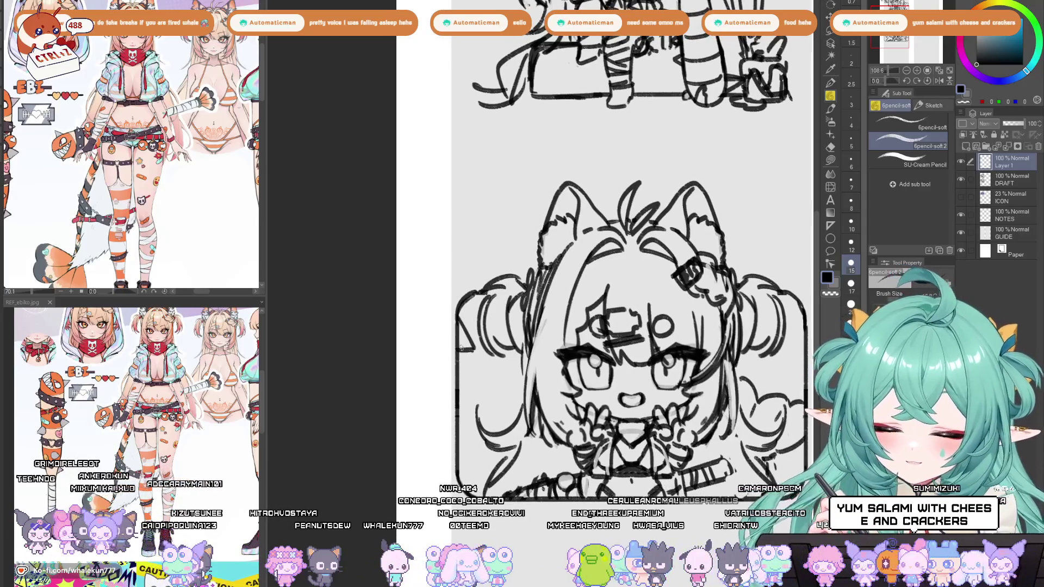
key("ctrl+z")
left_click_drag(455, 351, 474, 352)
key("ctrl+z")
key("ctrl+z")
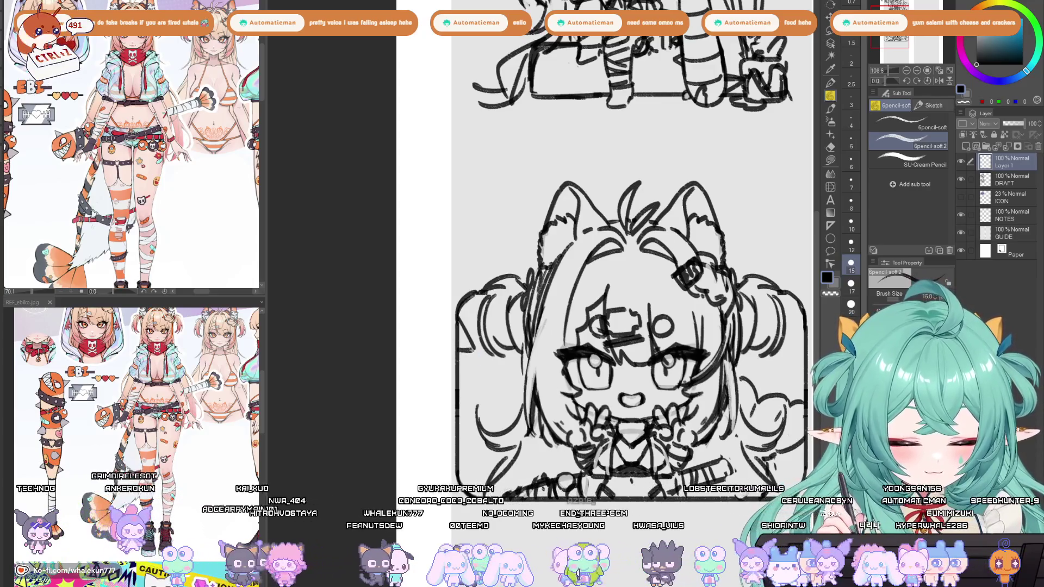
key("ctrl+z")
mouse_move(456, 351)
left_mouse_down()
mouse_move(475, 351)
mouse_move(435, 354)
left_mouse_up()
key("ctrl+z")
key("ctrl+z")
key("ctrl+z")
Duplicate the accent mark's layer, mirror the copy, and move it lower down.
key("ctrl+j")
key("k")
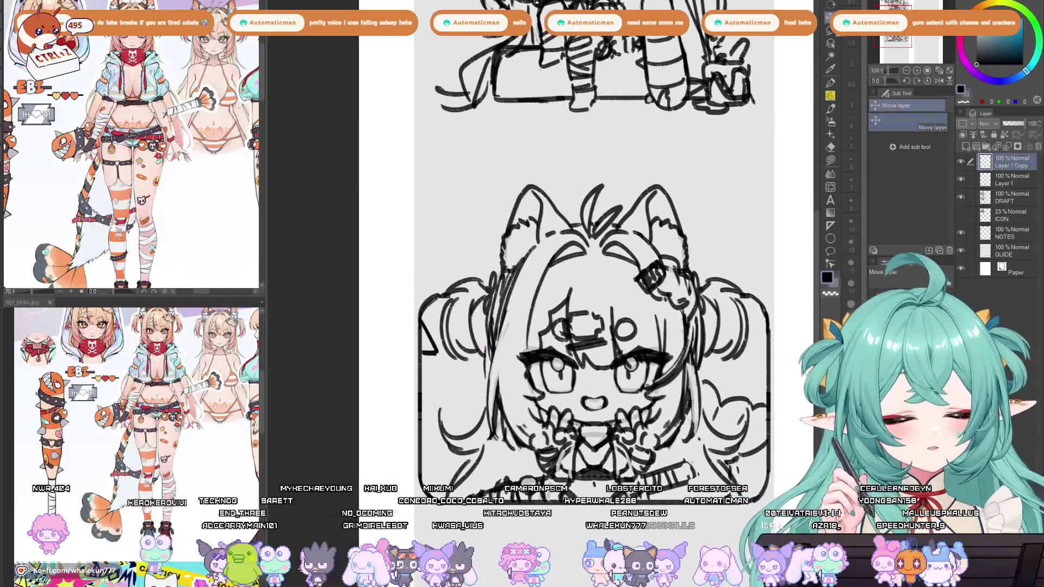
key("ctrl+t")
key("Return")
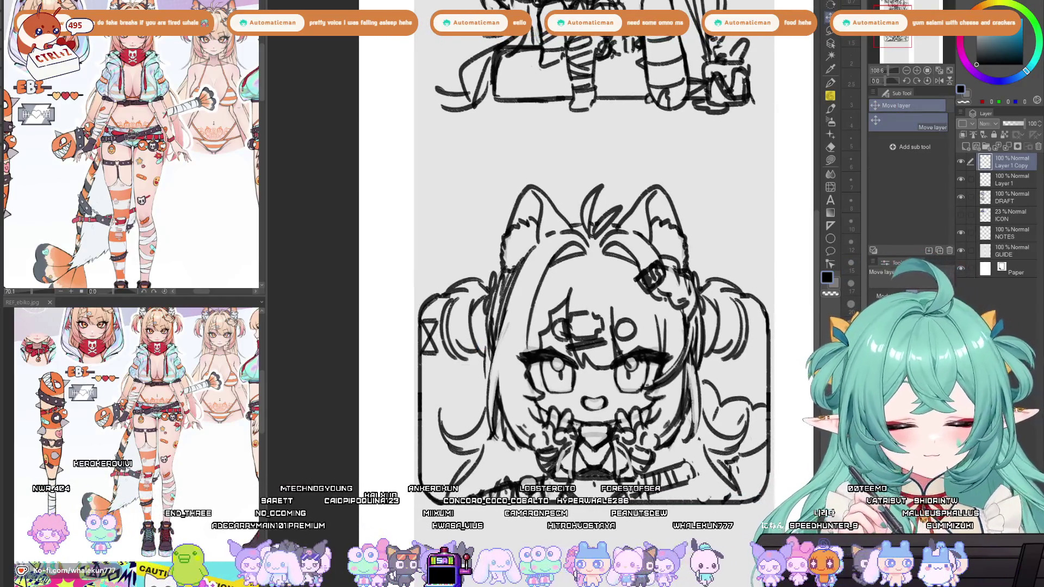
mouse_move(429, 339)
left_mouse_down()
mouse_move(430, 452)
mouse_move(429, 441)
left_mouse_up()
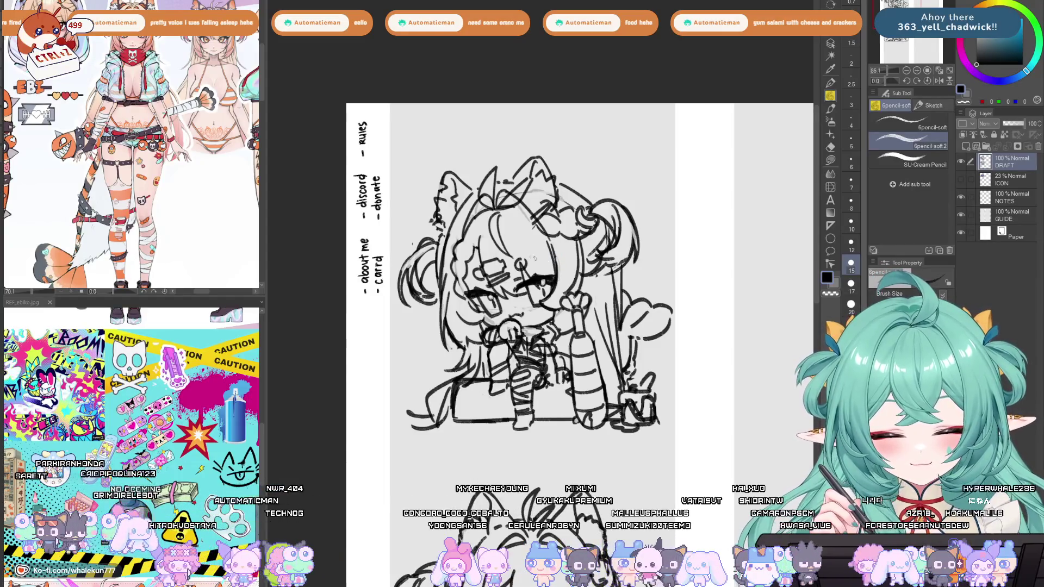
left_click_drag(487, 259, 501, 265)
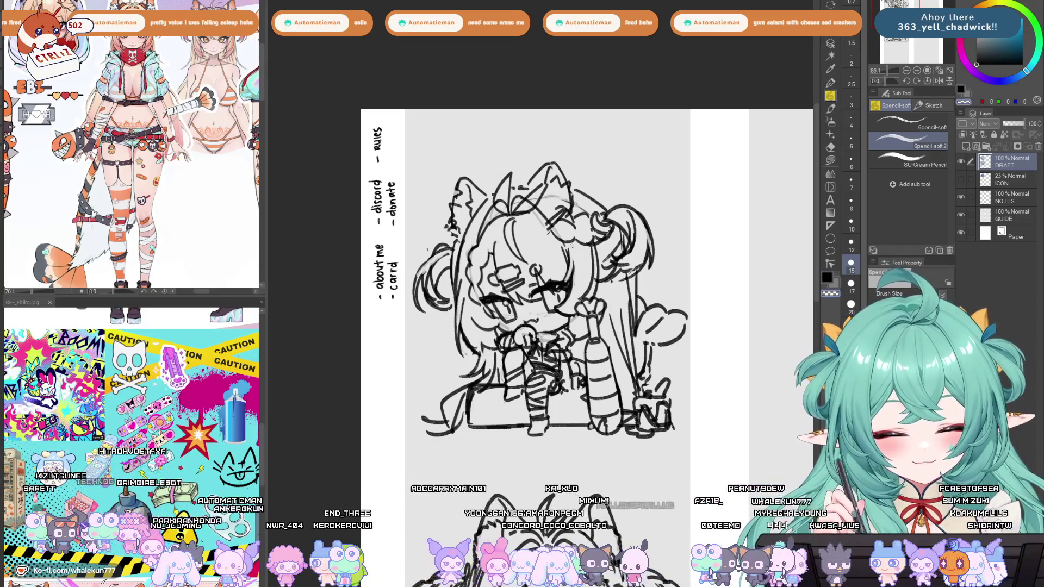
left_click_drag(571, 243, 575, 254)
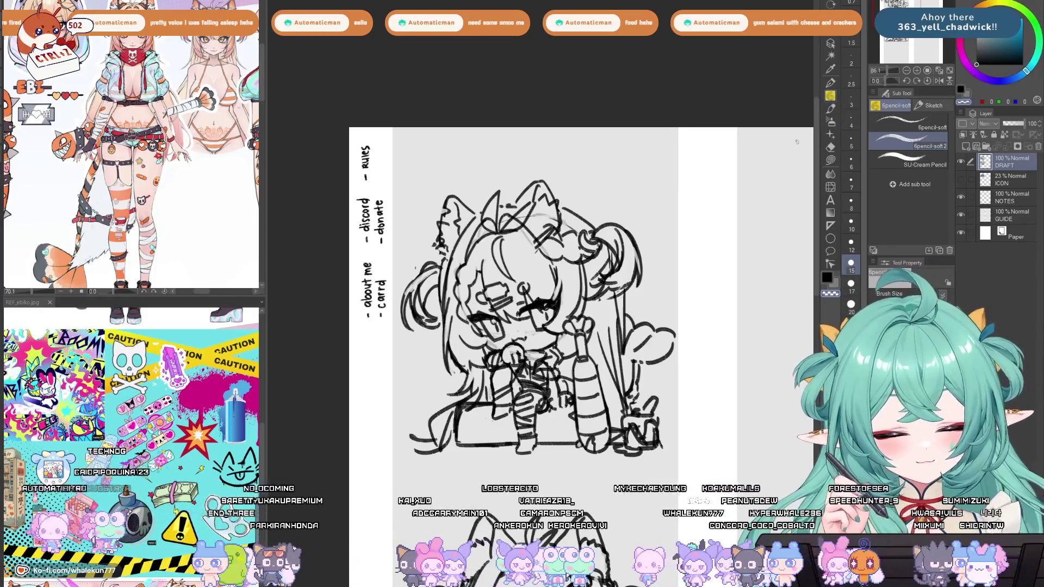
left_click_drag(796, 142, 811, 145)
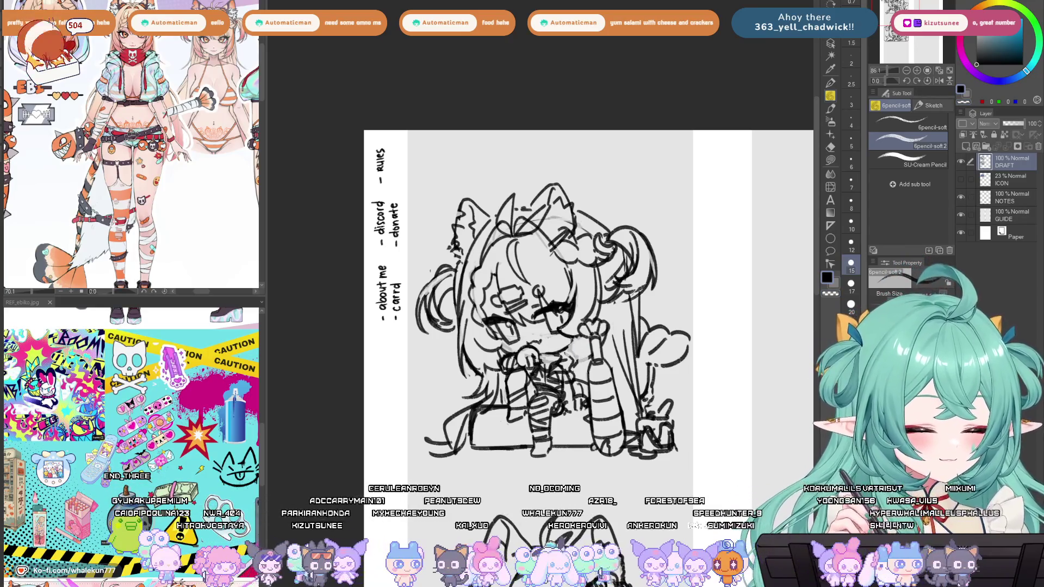
left_click(576, 348, "ctrl+alt")
left_click(570, 355, "ctrl")
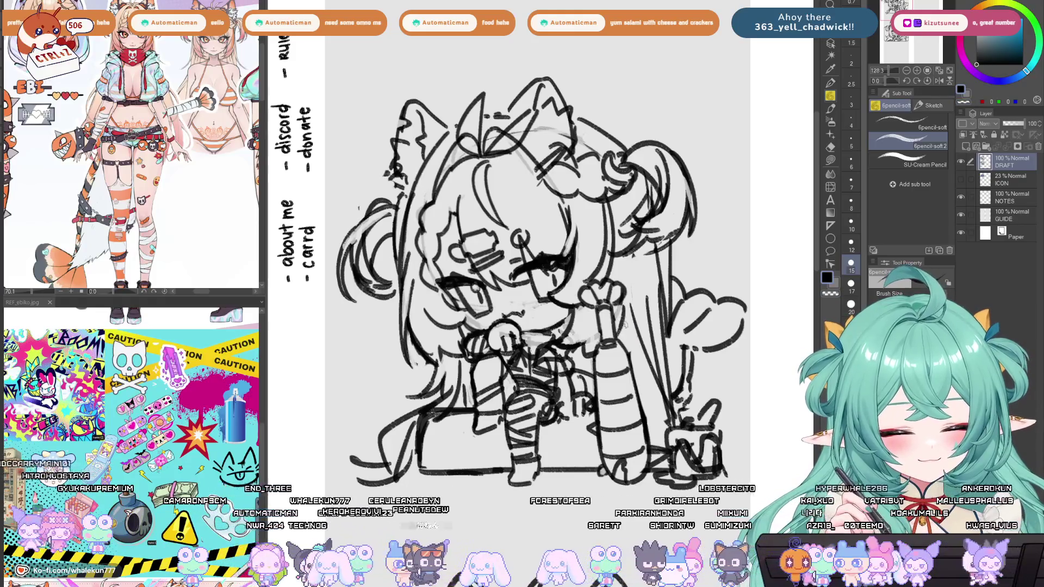
key("h")
key("h")
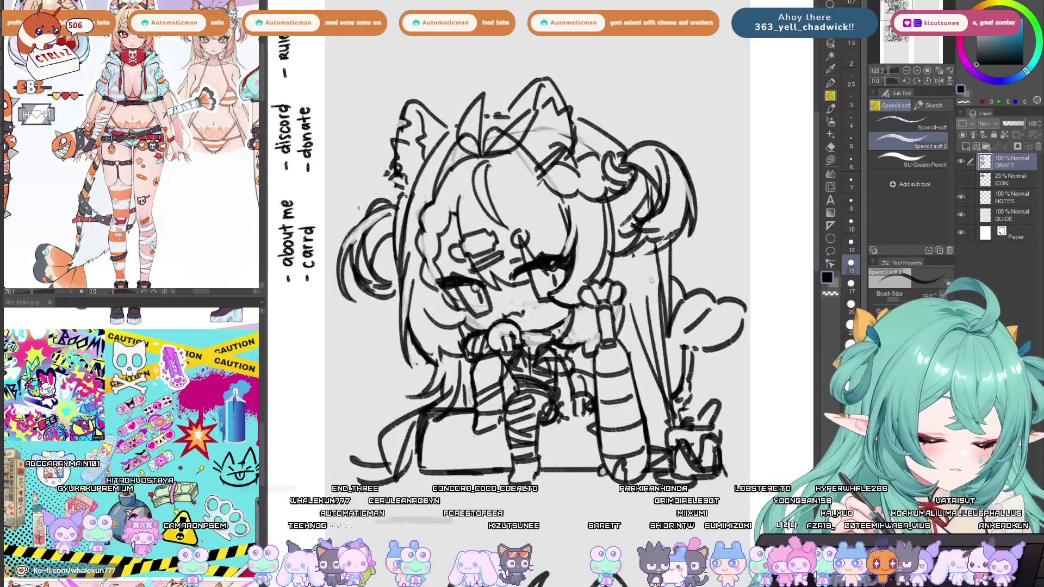
scroll(655, 459, "down", 5)
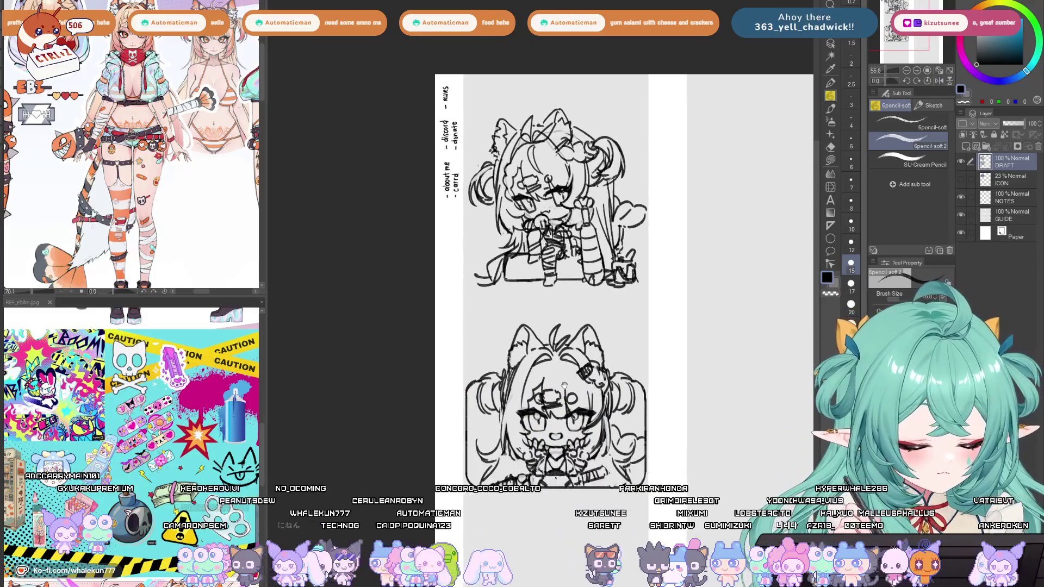
Undo the stray hair strokes and redraw the outer hair curve at the sitting sketch's upper right.
left_click_drag(592, 383, 574, 403)
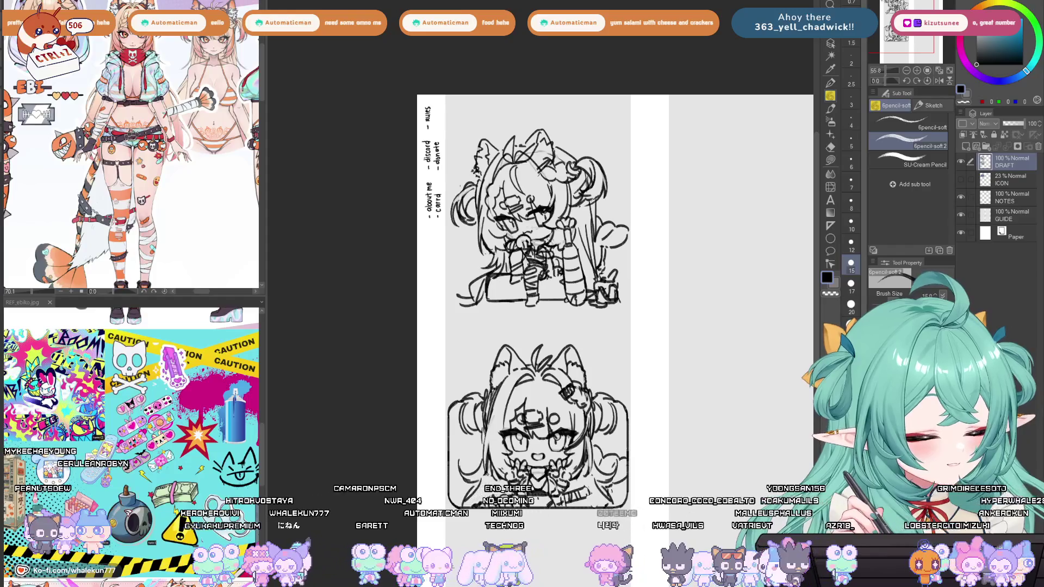
mouse_move(460, 253)
left_mouse_down()
mouse_move(460, 306)
mouse_move(479, 295)
left_mouse_up()
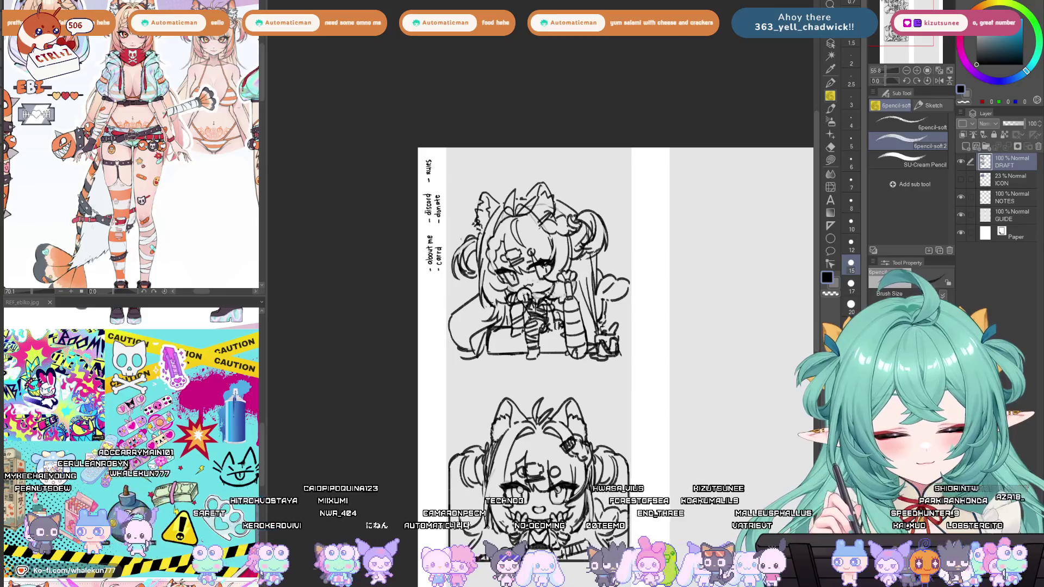
mouse_move(608, 209)
left_mouse_down()
mouse_move(624, 218)
mouse_move(605, 208)
mouse_move(631, 270)
left_mouse_up()
key("ctrl+z")
key("ctrl+z")
key("ctrl+z")
key("ctrl+z")
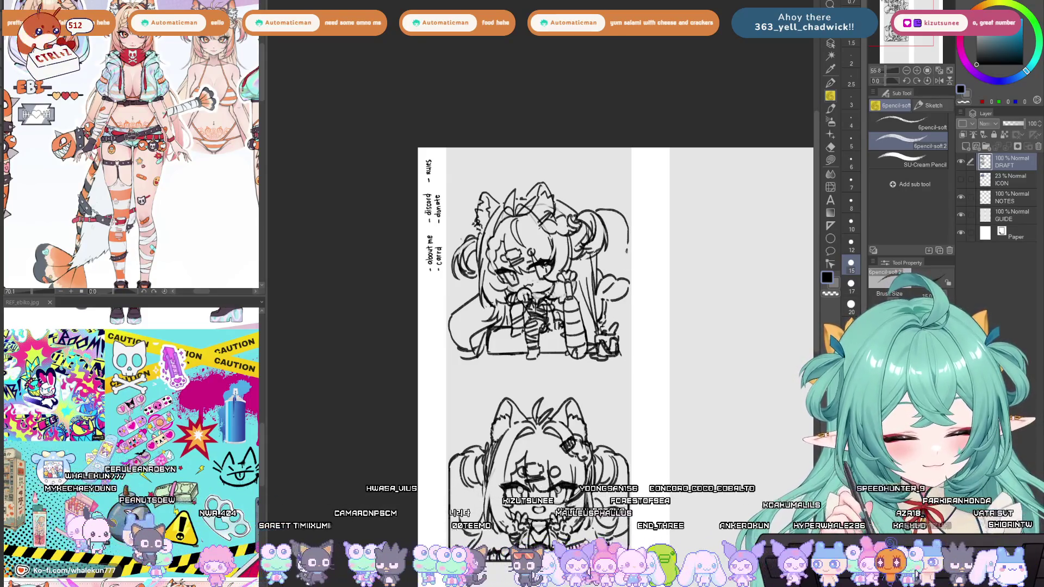
key("ctrl+z")
key("ctrl+z")
key("ctrl+z")
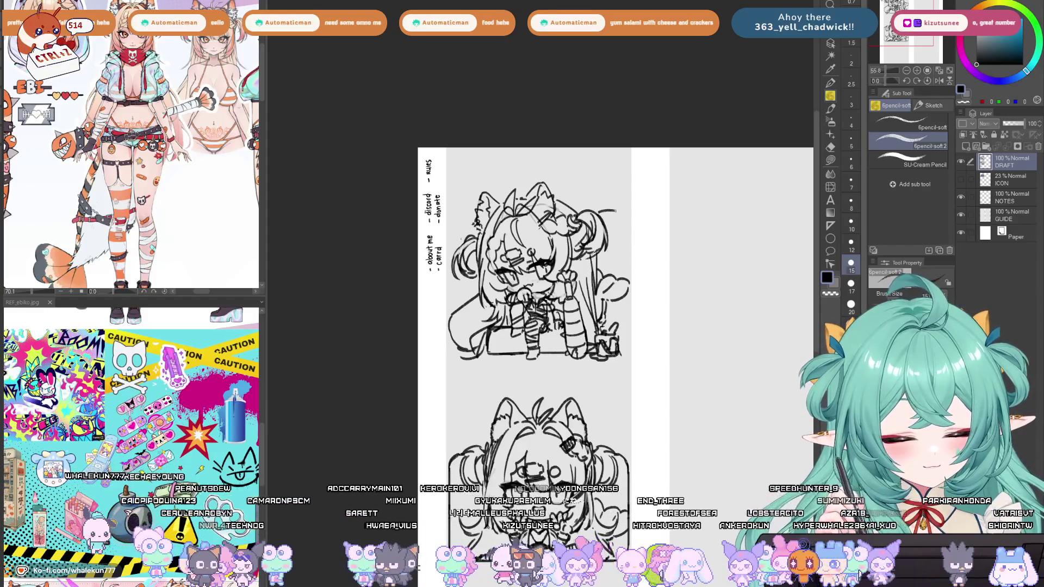
key("ctrl+z")
left_click_drag(602, 263, 619, 272)
key("ctrl+z")
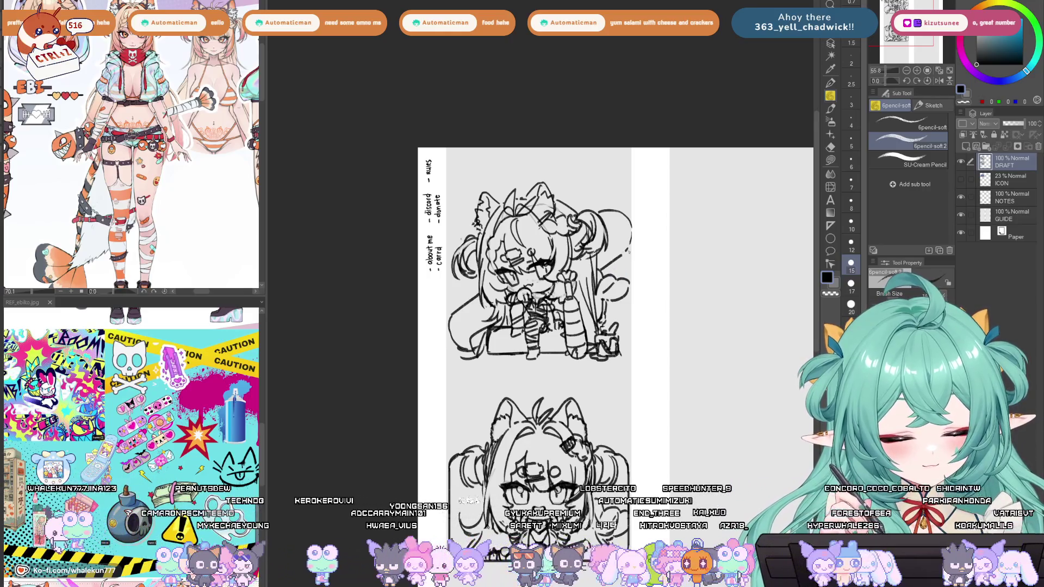
key("ctrl+z")
key("ctrl+z")
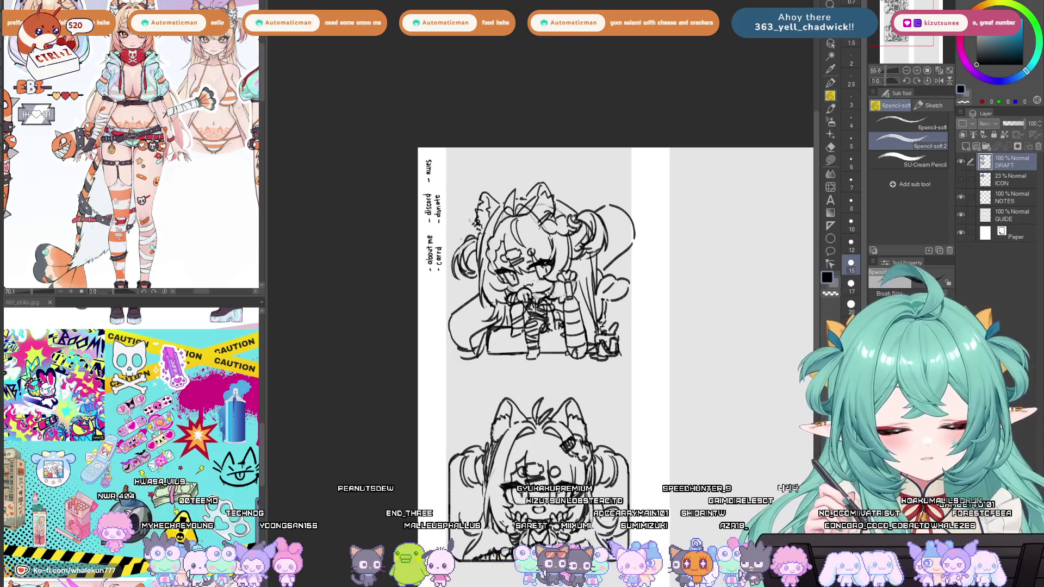
key("ctrl+z")
key("ctrl+z")
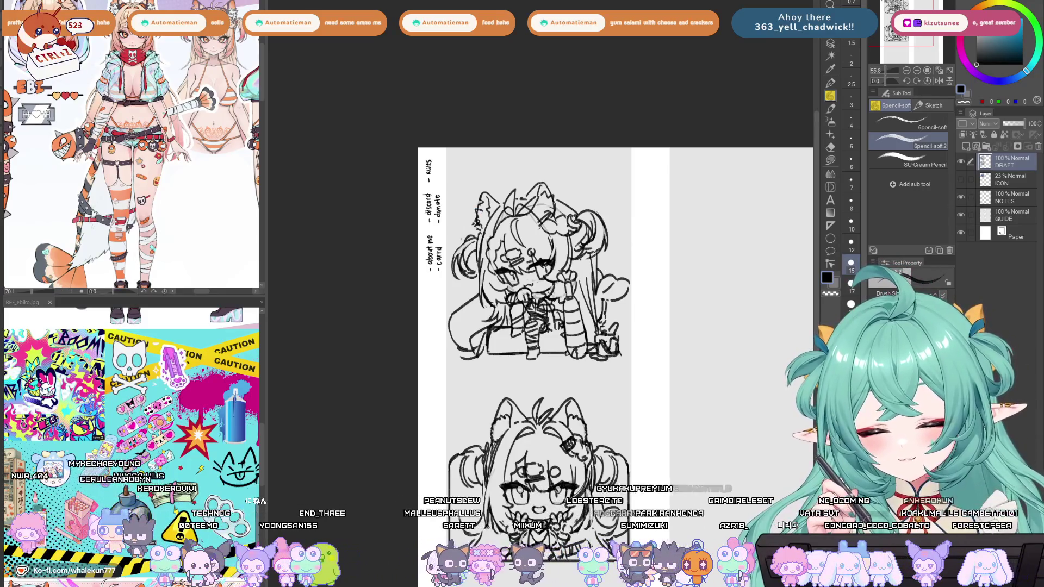
left_click_drag(610, 210, 629, 239)
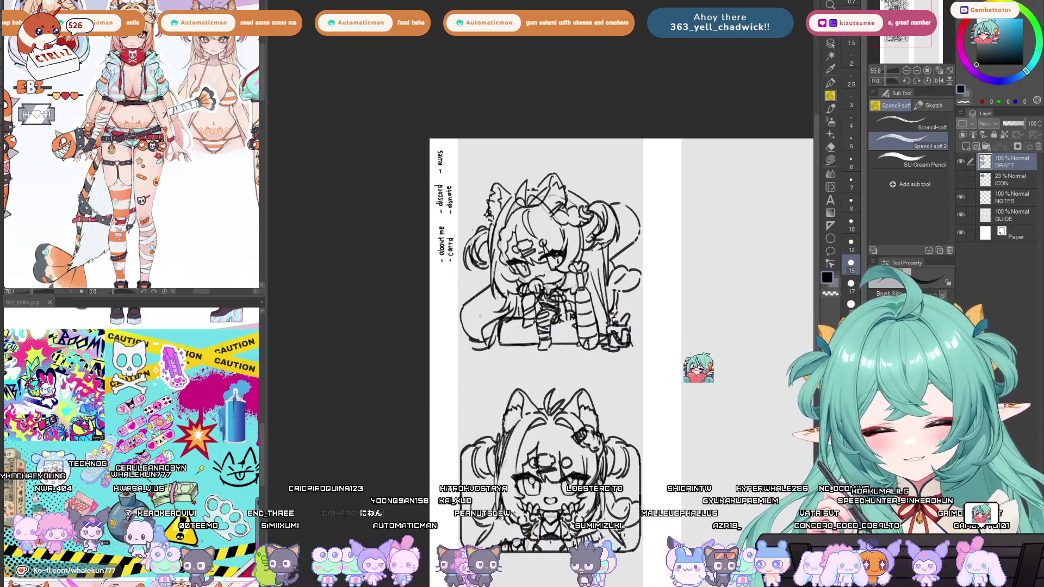
Erase the lines along the sketch's lower-left edge and check it in a mirrored view.
key("e")
mouse_move(470, 304)
left_mouse_down()
mouse_move(475, 335)
mouse_move(488, 333)
left_mouse_up()
key("p")
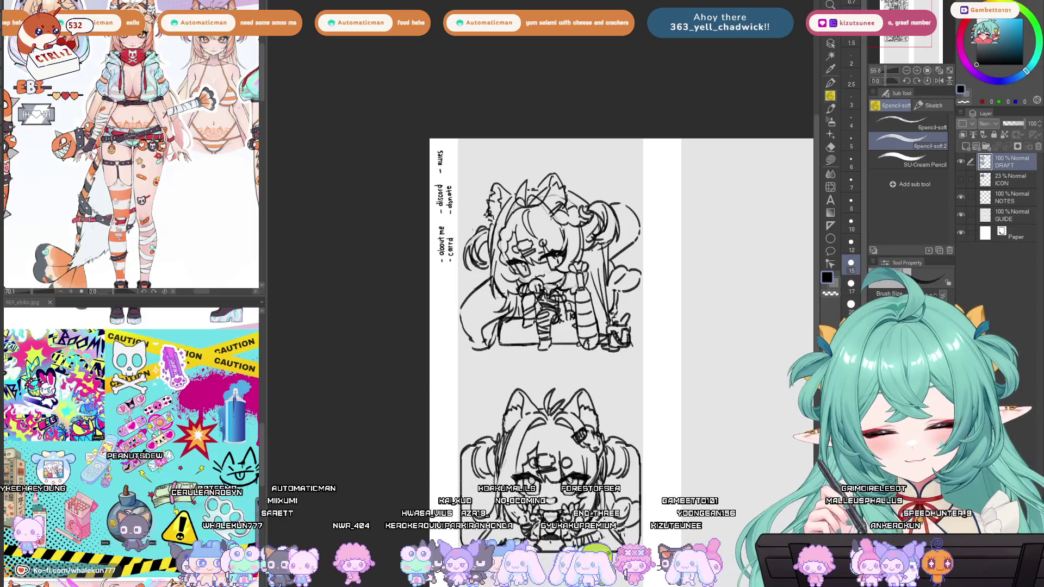
left_click_drag(544, 272, 527, 289)
key("h")
key("h")
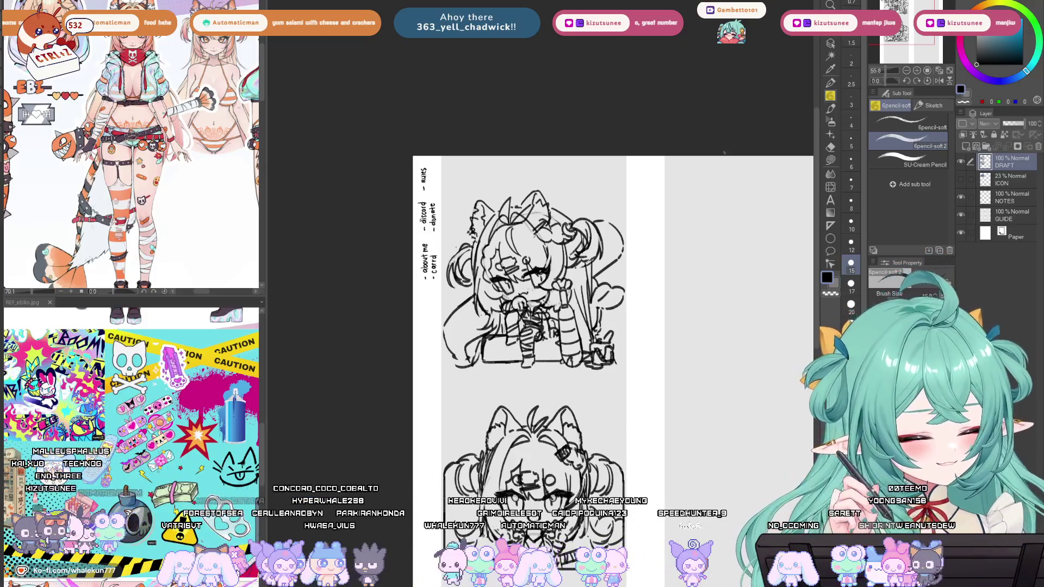
Add pencil strokes along the left side of the chibi's hair and near the chair, redoing misplaced ones.
scroll(429, 358, "up", 4)
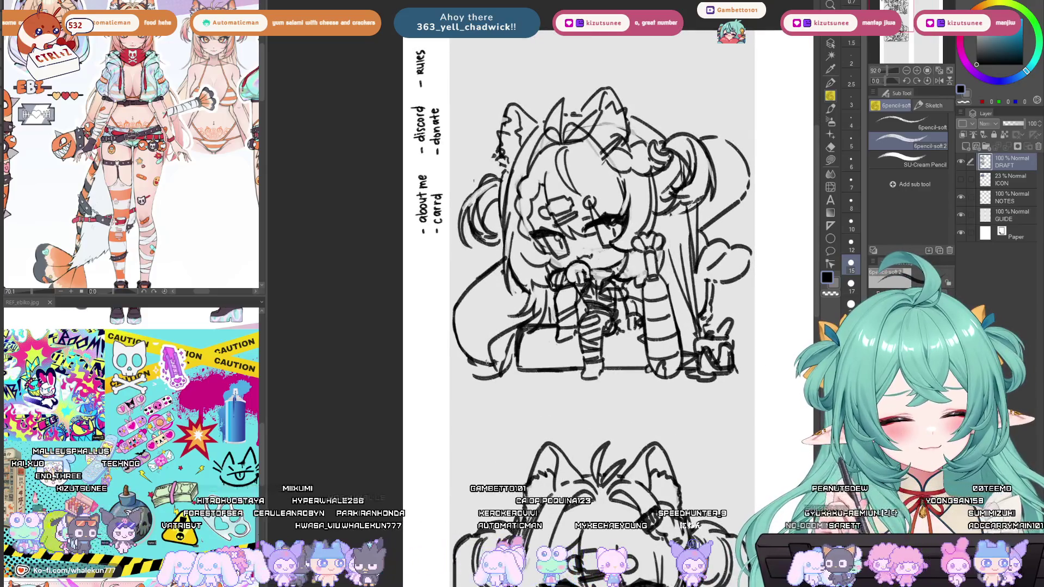
left_click_drag(502, 271, 510, 303)
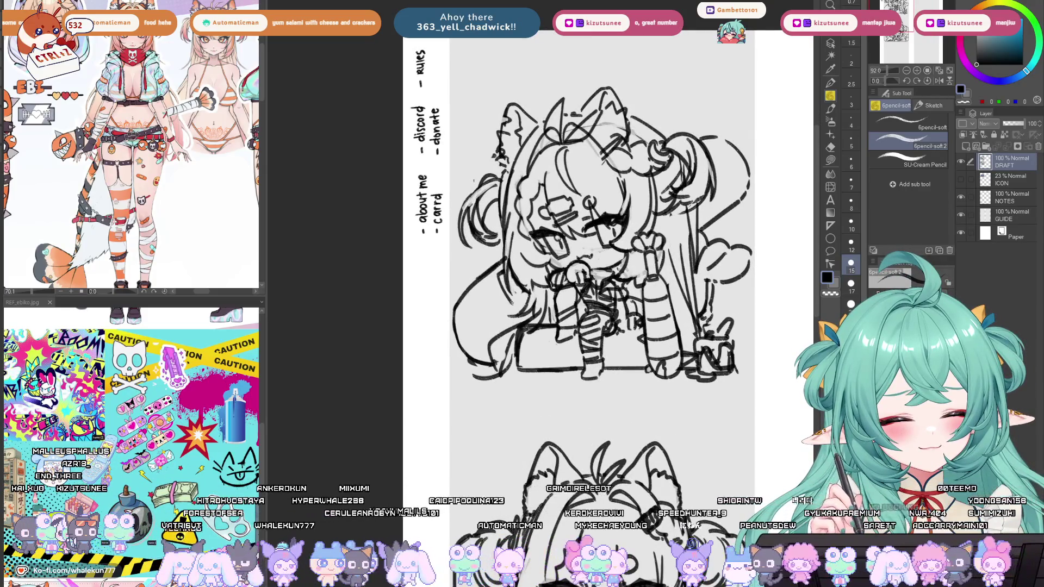
key("ctrl+z")
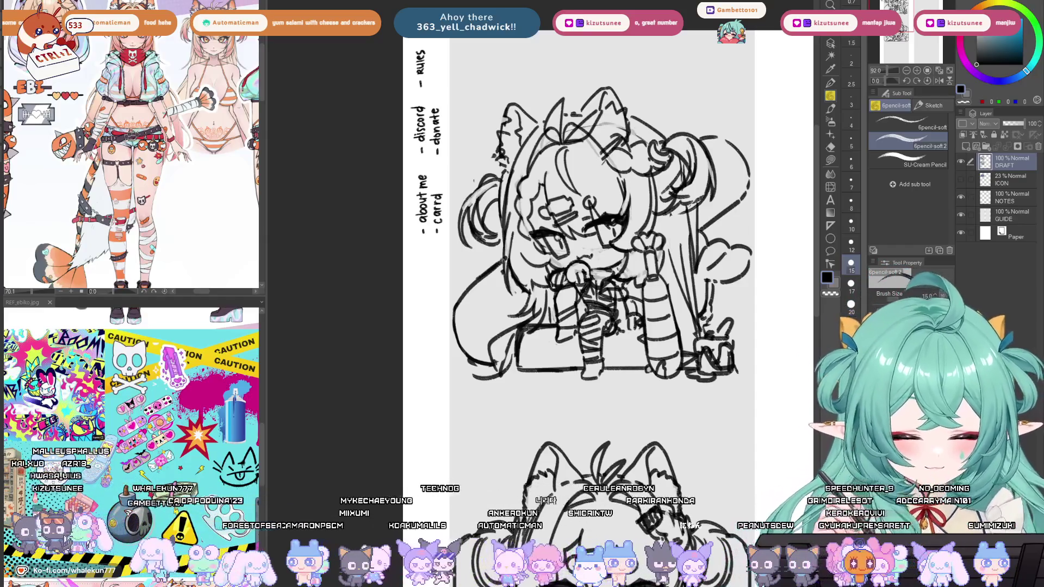
scroll(609, 250, "up", 1)
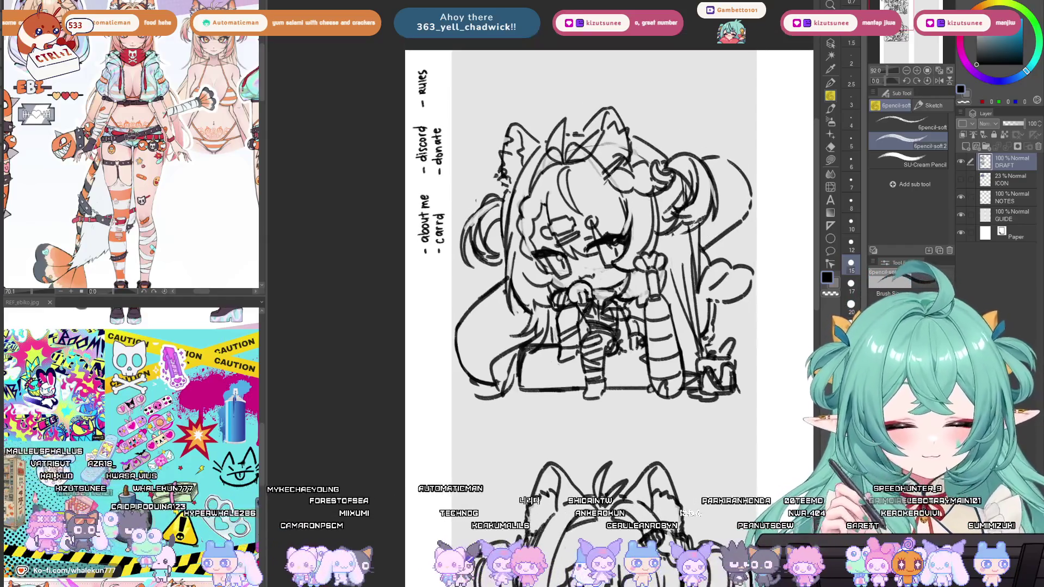
mouse_move(479, 202)
left_mouse_down()
mouse_move(467, 169)
mouse_move(499, 137)
left_mouse_up()
key("ctrl+z")
mouse_move(471, 204)
left_mouse_down()
mouse_move(481, 136)
mouse_move(531, 115)
mouse_move(555, 135)
left_mouse_up()
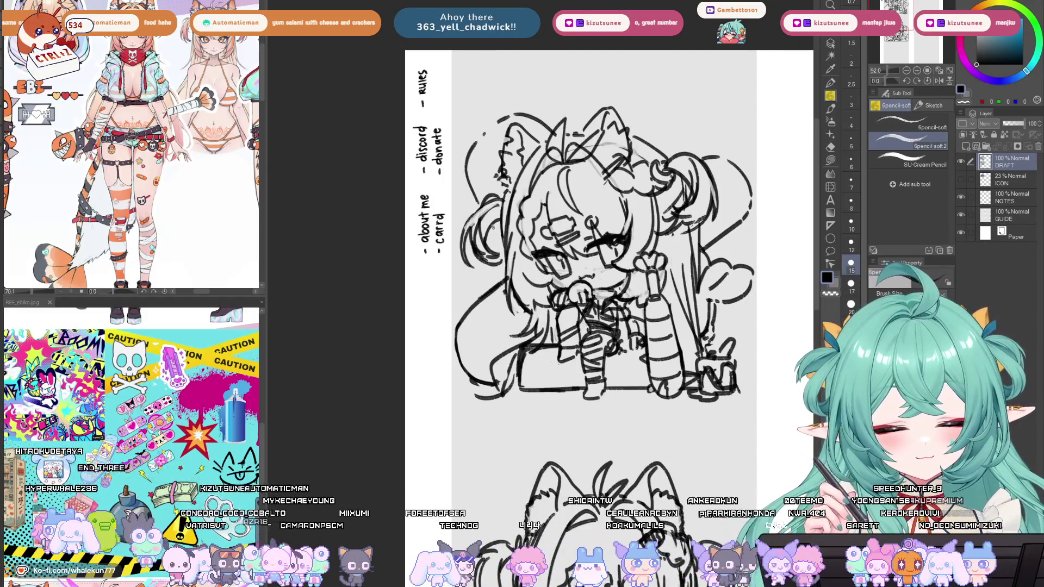
left_click_drag(493, 225, 504, 250)
left_click_drag(713, 341, 726, 323)
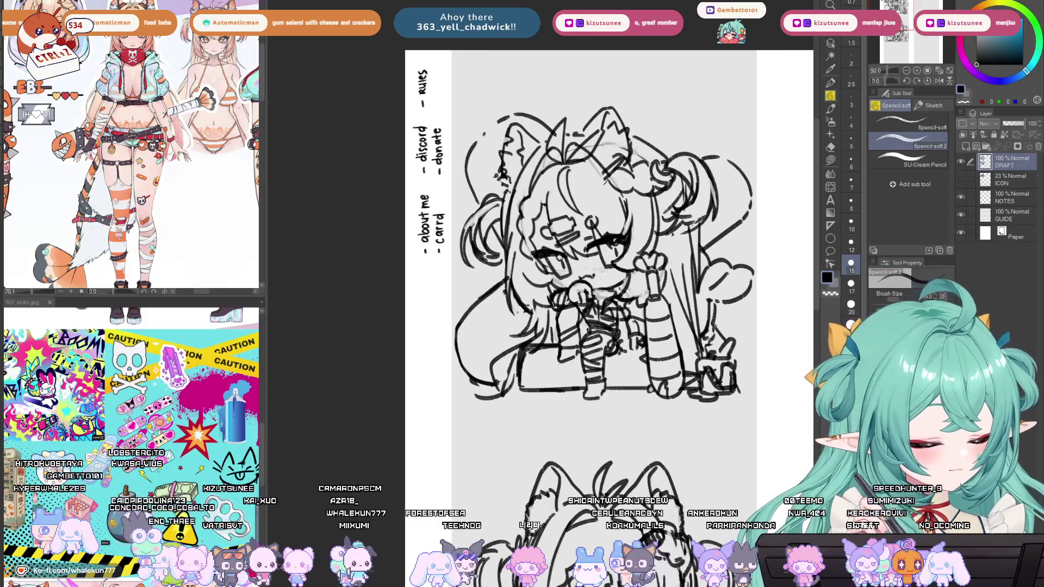
Erase the old lines near the ear and bow, then pencil new strokes around the bow.
scroll(724, 259, "down", 3)
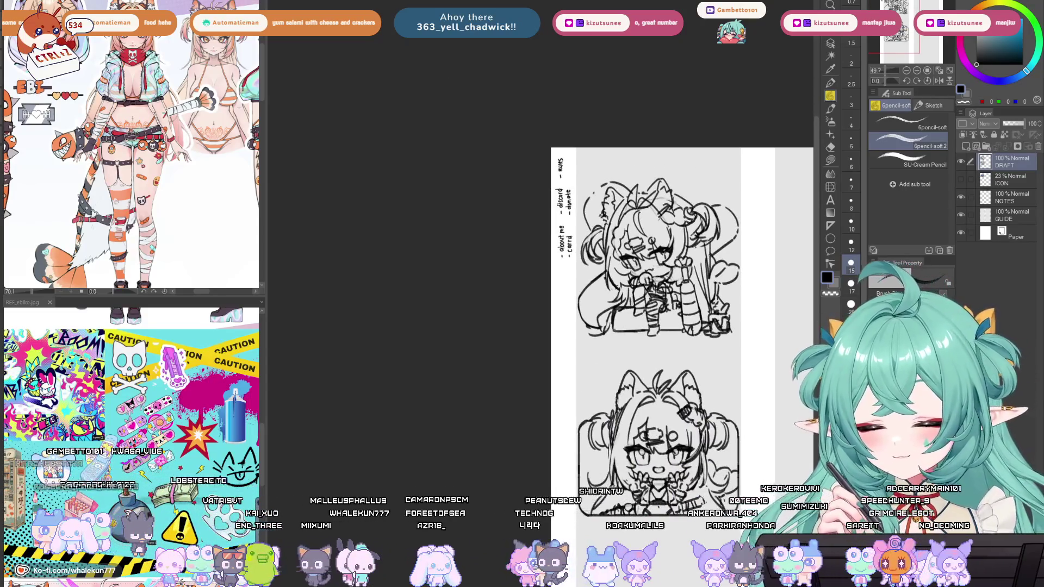
scroll(654, 308, "right", 2)
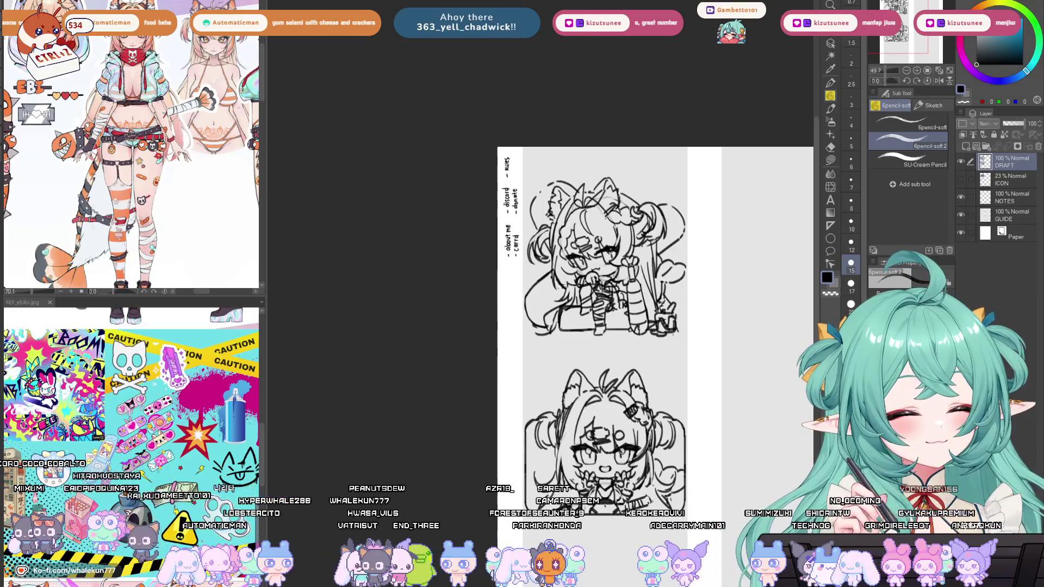
scroll(566, 217, "up", 5)
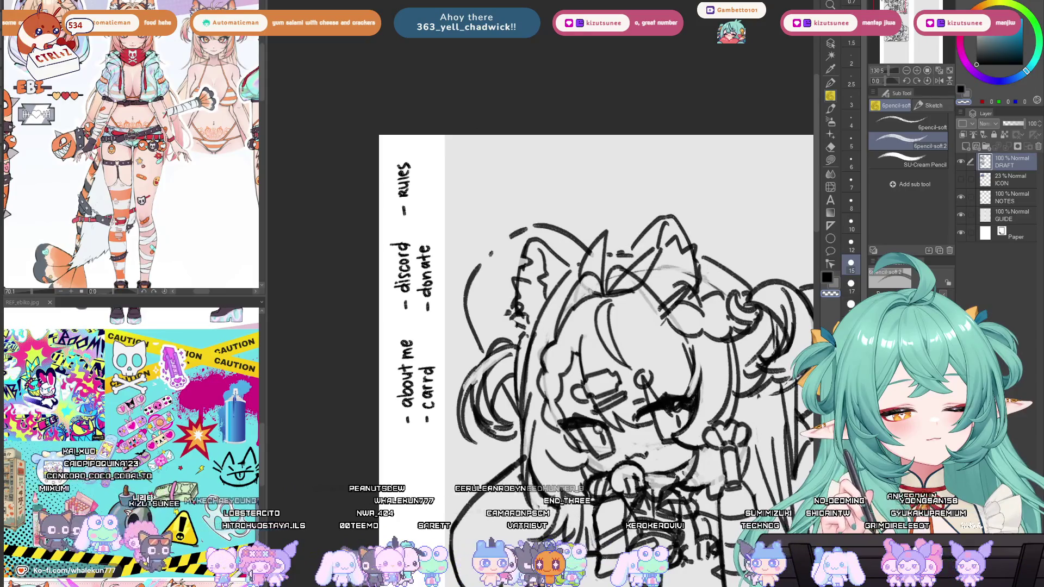
key("e")
mouse_move(609, 248)
left_mouse_down()
mouse_move(577, 272)
mouse_move(631, 288)
mouse_move(659, 253)
left_mouse_up()
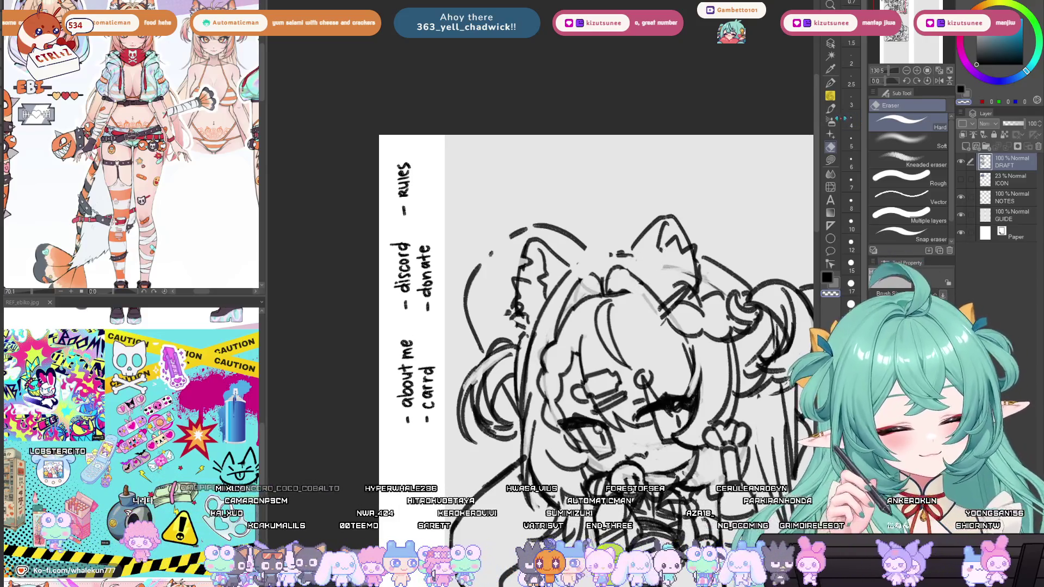
key("p")
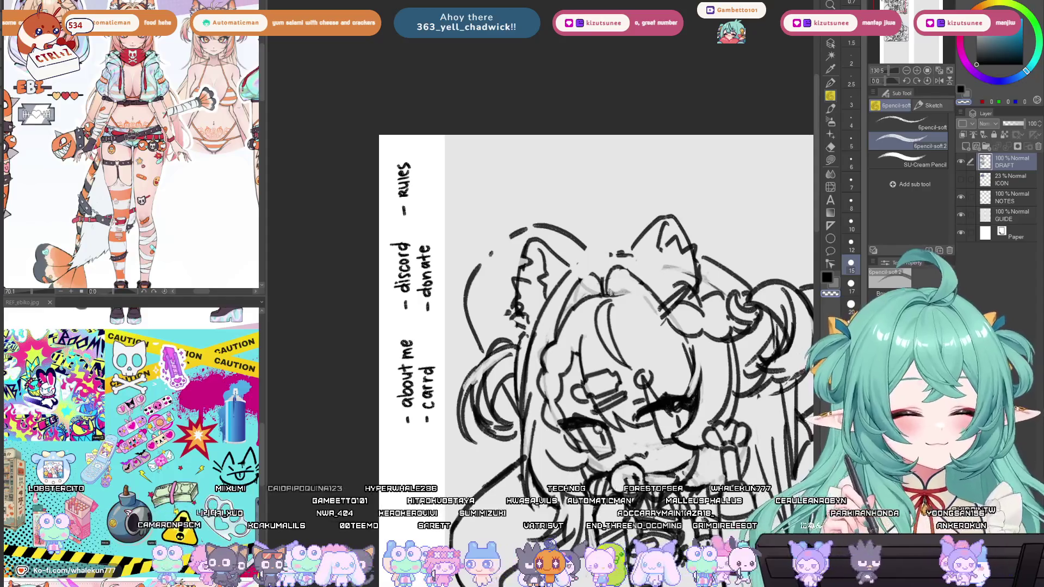
mouse_move(610, 296)
left_mouse_down()
mouse_move(652, 287)
mouse_move(614, 277)
left_mouse_up()
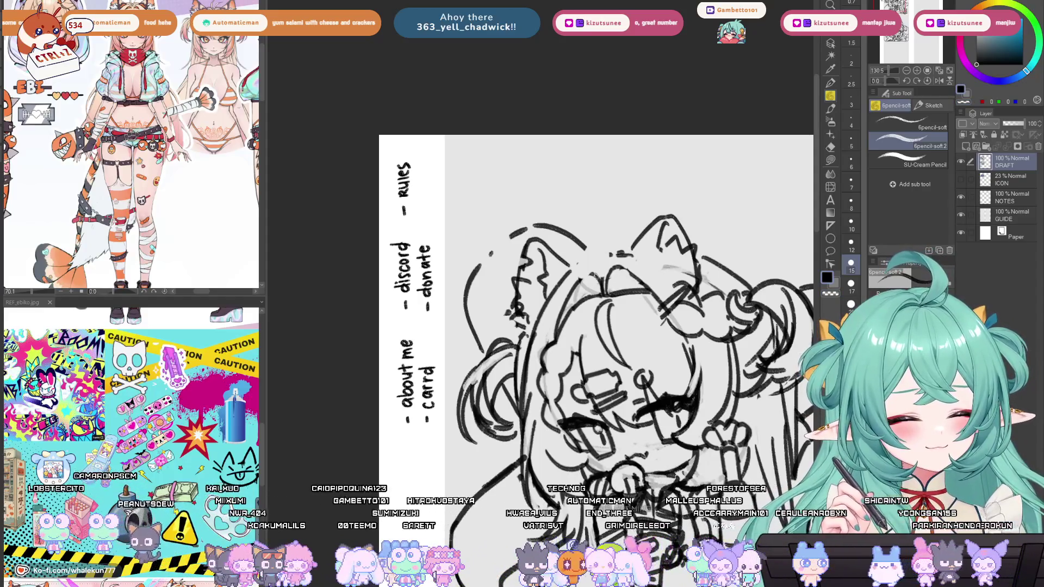
Mirror the canvas to check proportions while adding ear strokes, then draw a fresh ear outline.
key("h")
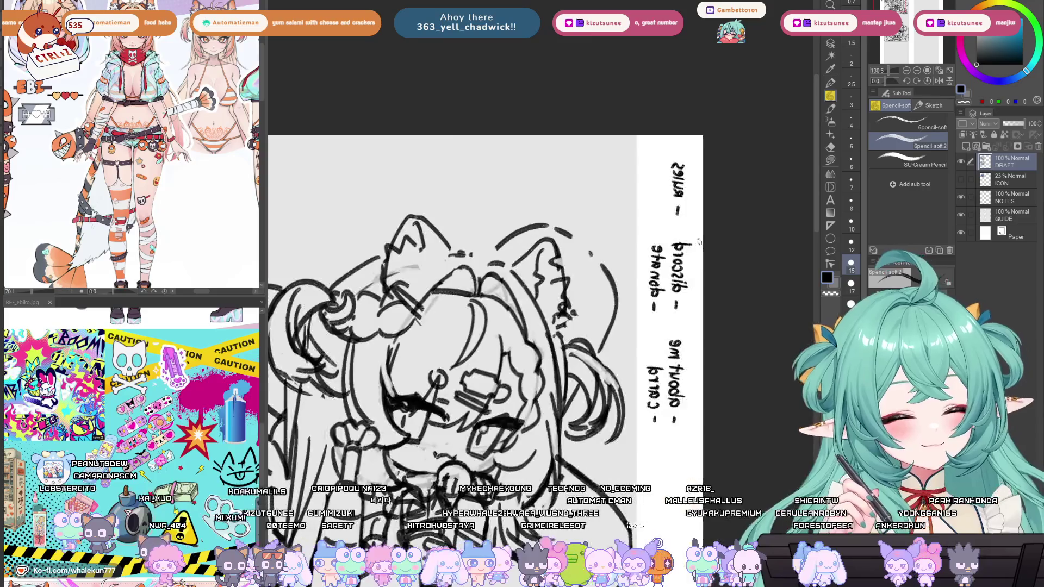
mouse_move(576, 255)
left_mouse_down()
mouse_move(536, 277)
mouse_move(620, 261)
left_mouse_up()
key("h")
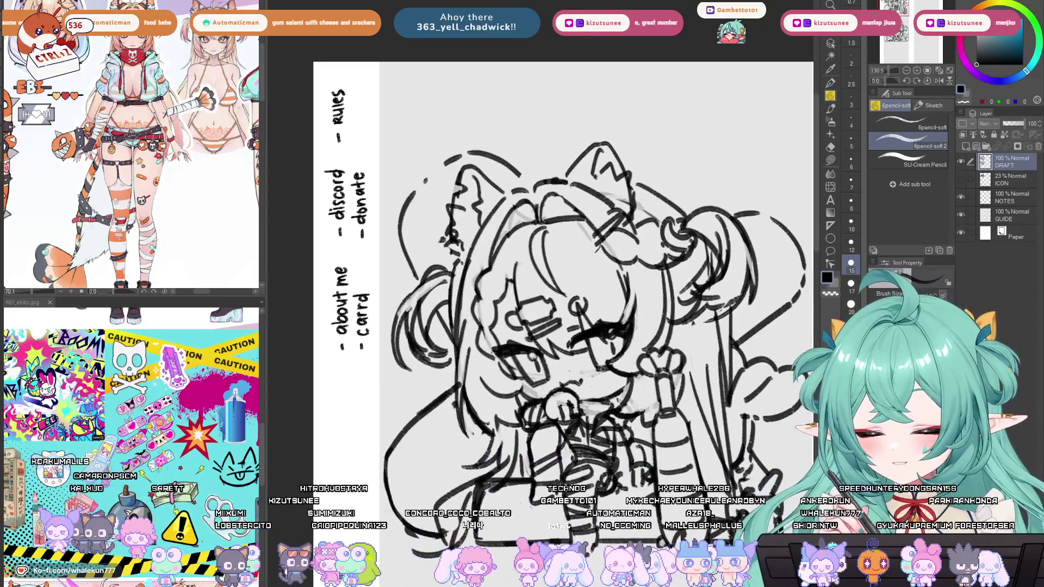
left_click_drag(601, 435, 596, 388)
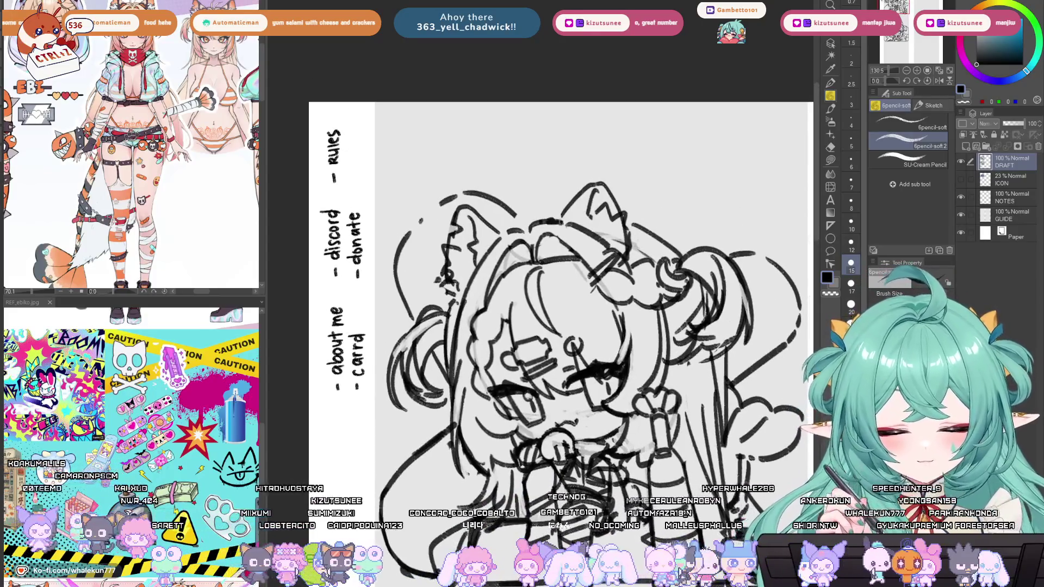
mouse_move(526, 233)
left_mouse_down()
mouse_move(538, 173)
mouse_move(526, 235)
left_mouse_up()
key("ctrl+z")
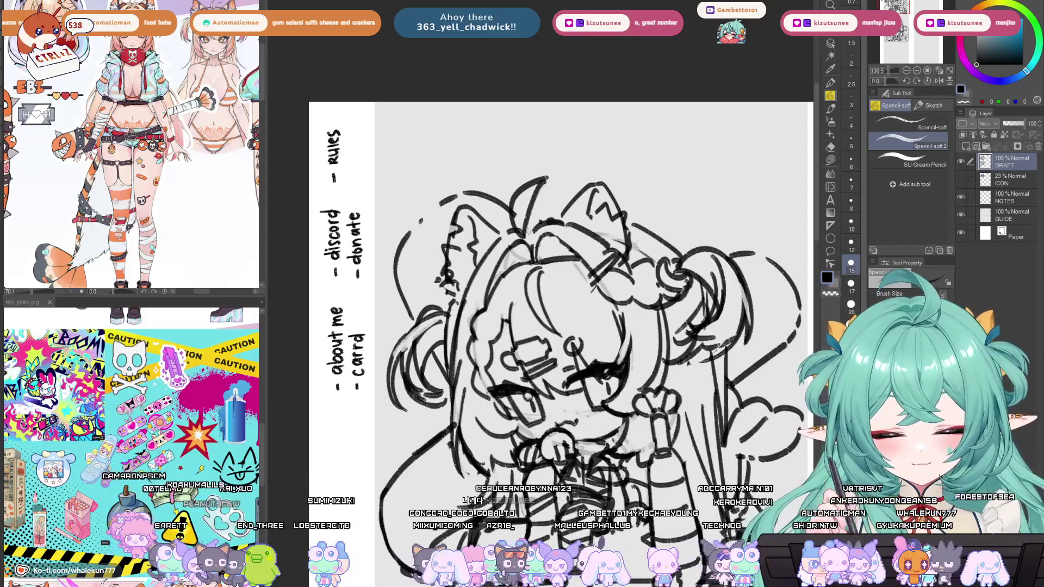
scroll(547, 181, "down", 10)
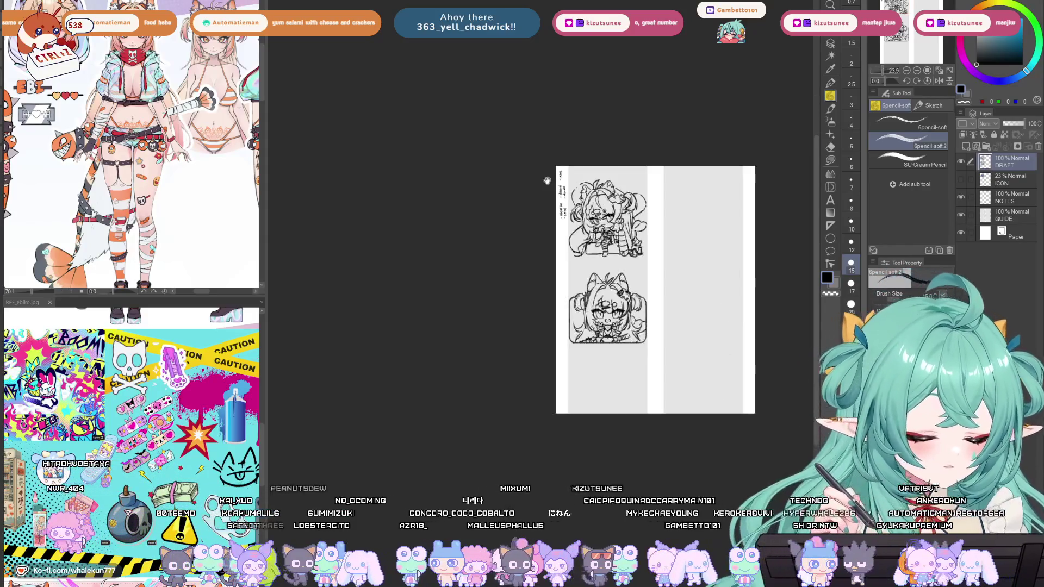
Zoom in and erase the dark stroke across the top chibi's hair, restoring part of it.
scroll(613, 347, "up", 5)
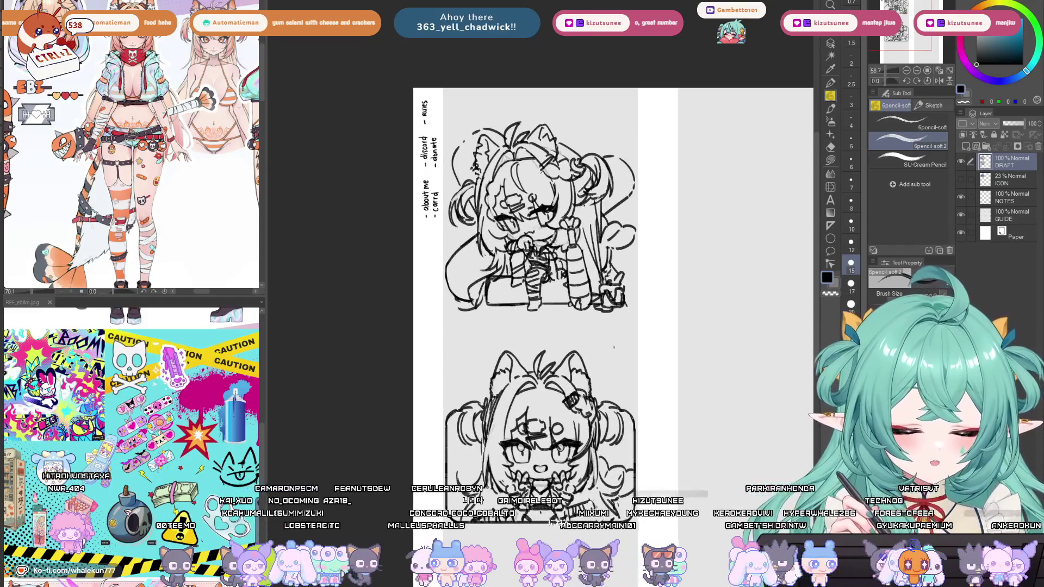
scroll(545, 279, "up", 5)
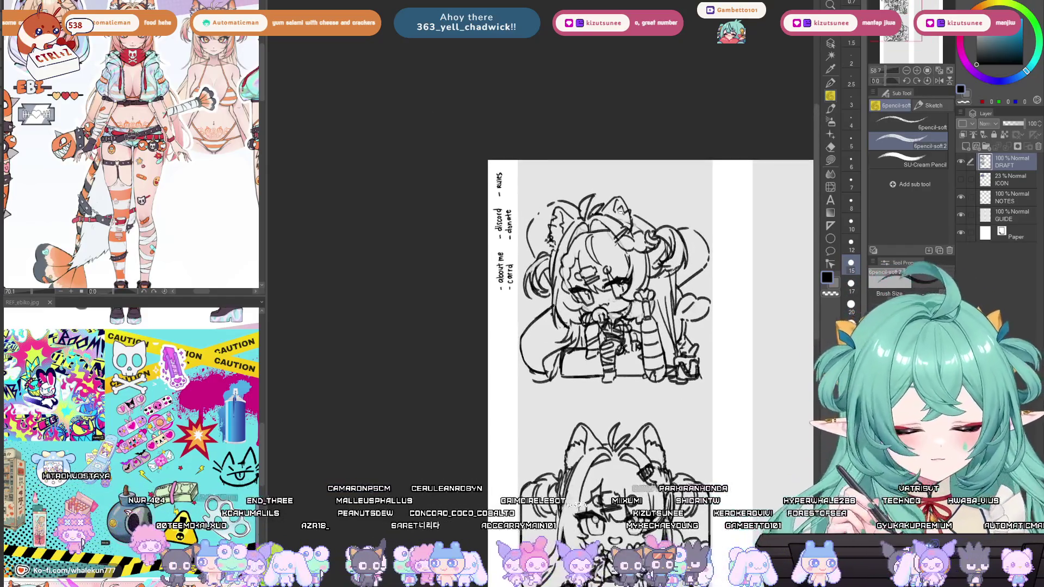
mouse_move(545, 278)
left_mouse_down()
mouse_move(603, 272)
mouse_move(531, 280)
mouse_move(587, 264)
mouse_move(565, 280)
mouse_move(595, 261)
left_mouse_up()
key("ctrl+z")
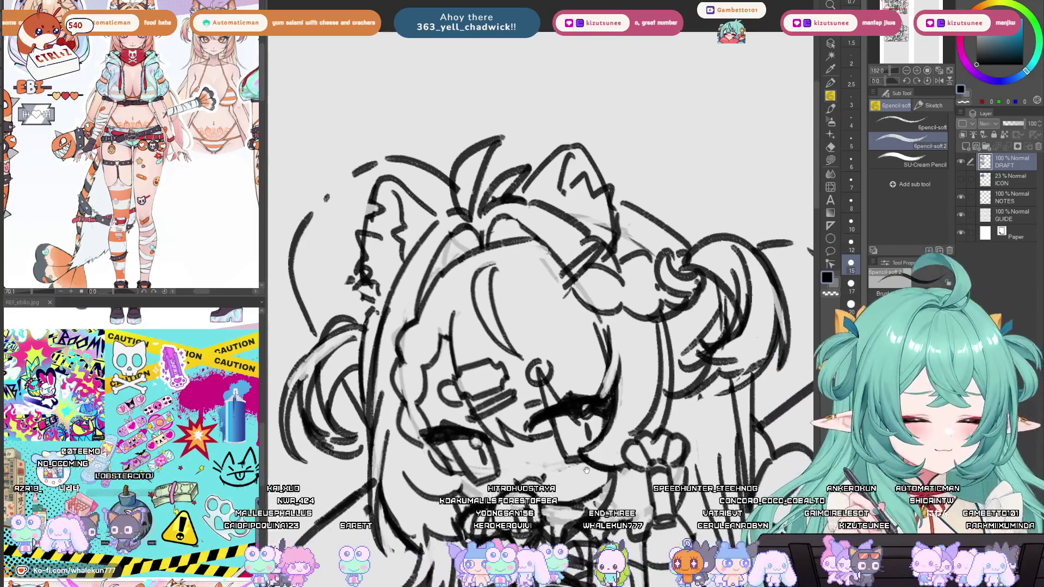
Mirror the canvas and pan across the page's notes before returning to the hair sketch.
mouse_move(544, 158)
left_mouse_down()
mouse_move(510, 167)
mouse_move(590, 228)
left_mouse_up()
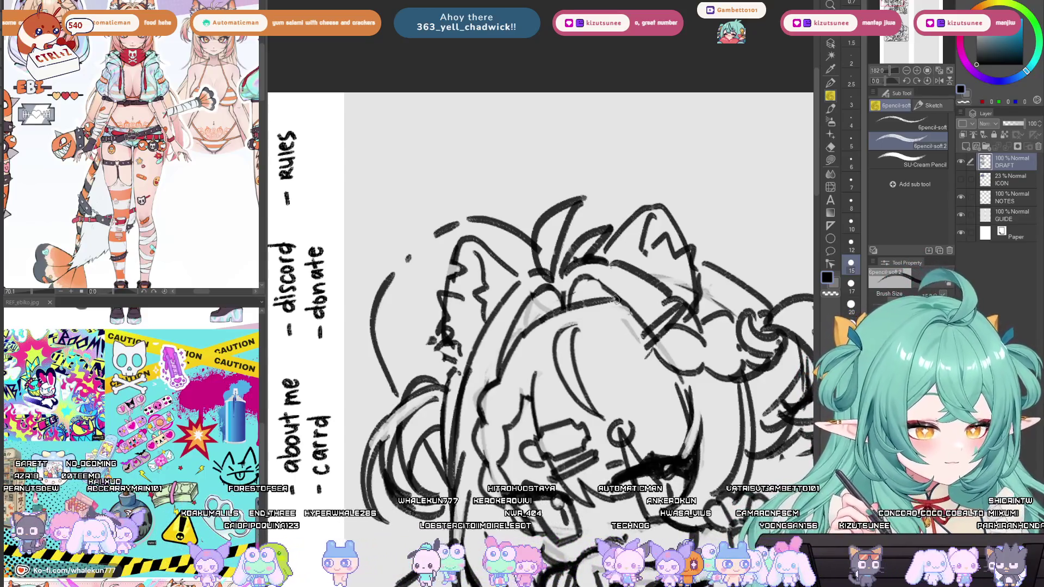
key("h")
left_click_drag(489, 334, 568, 353)
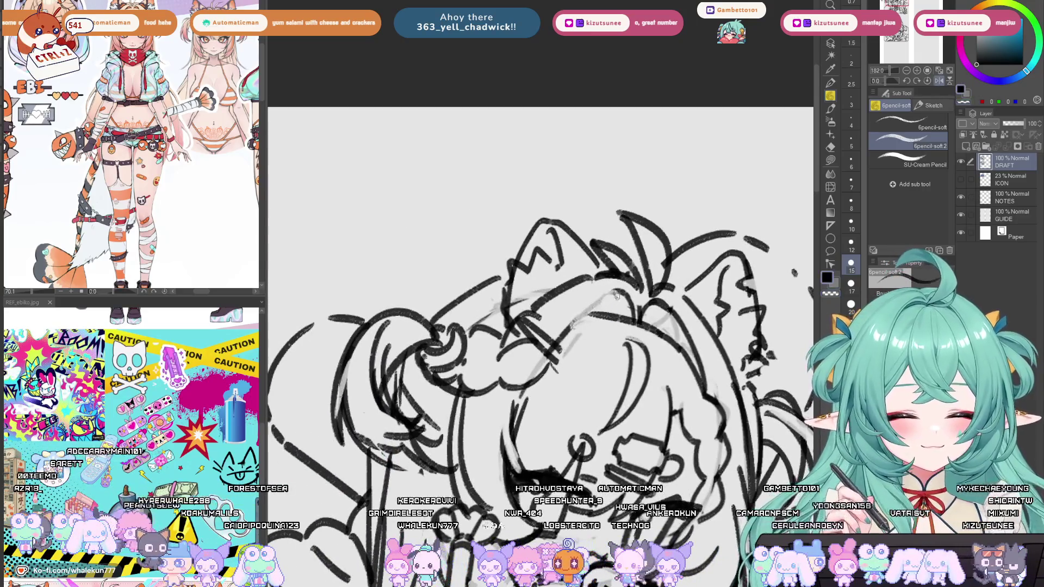
key("h")
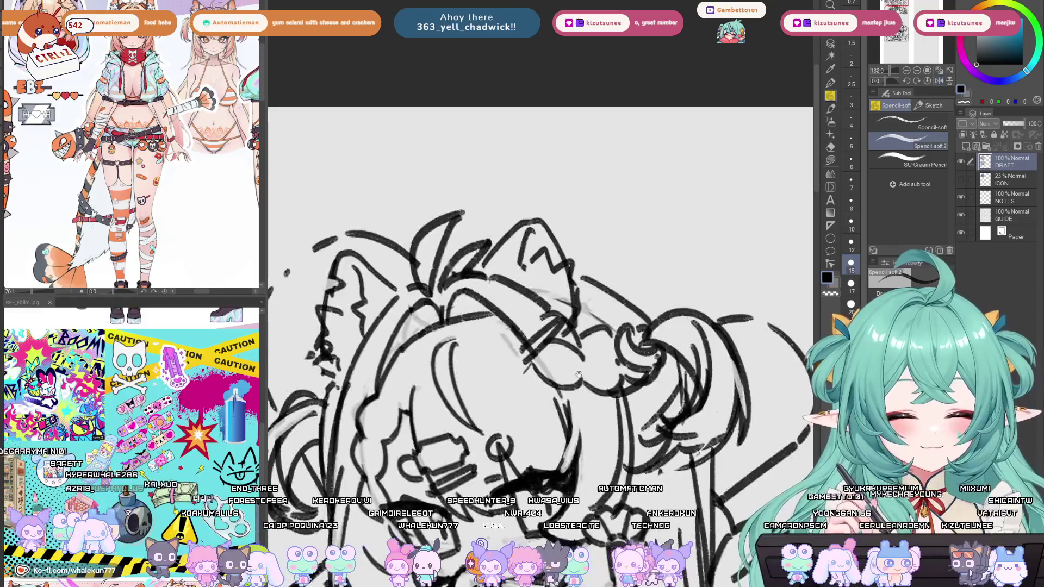
left_click_drag(501, 316, 582, 292)
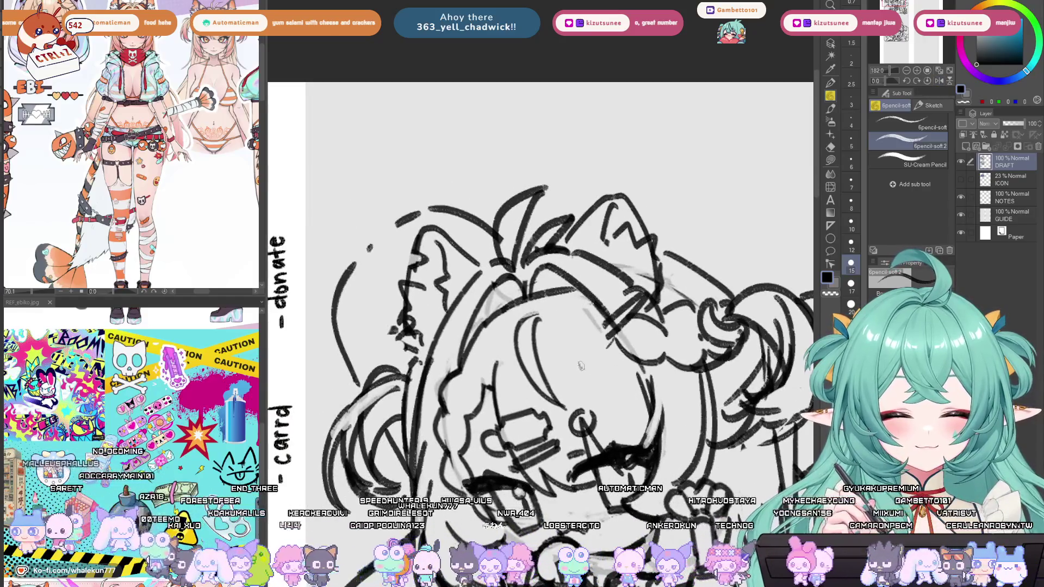
left_click_drag(464, 385, 497, 372)
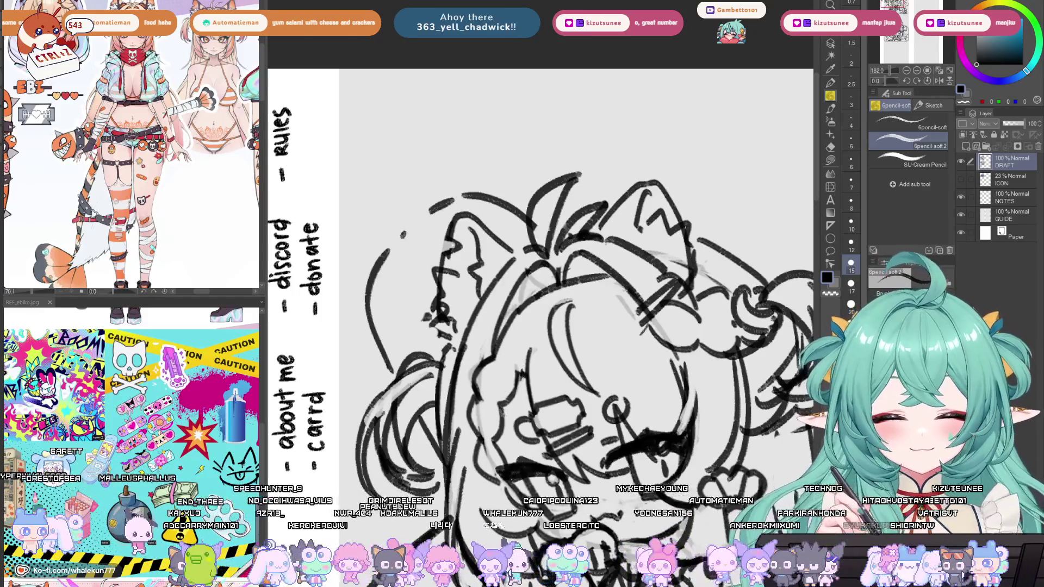
mouse_move(521, 359)
left_mouse_down()
mouse_move(505, 330)
mouse_move(460, 403)
left_mouse_up()
Redraw the left hair strokes with the soft pencil and erase the faint leftover lines.
key("c")
left_click_drag(457, 337, 471, 451)
key("c")
mouse_move(474, 315)
left_mouse_down()
mouse_move(479, 427)
mouse_move(472, 391)
mouse_move(495, 467)
left_mouse_up()
key("ctrl+z")
key("ctrl+z")
key("ctrl+z")
mouse_move(471, 328)
left_mouse_down()
mouse_move(481, 468)
mouse_move(474, 359)
left_mouse_up()
key("e")
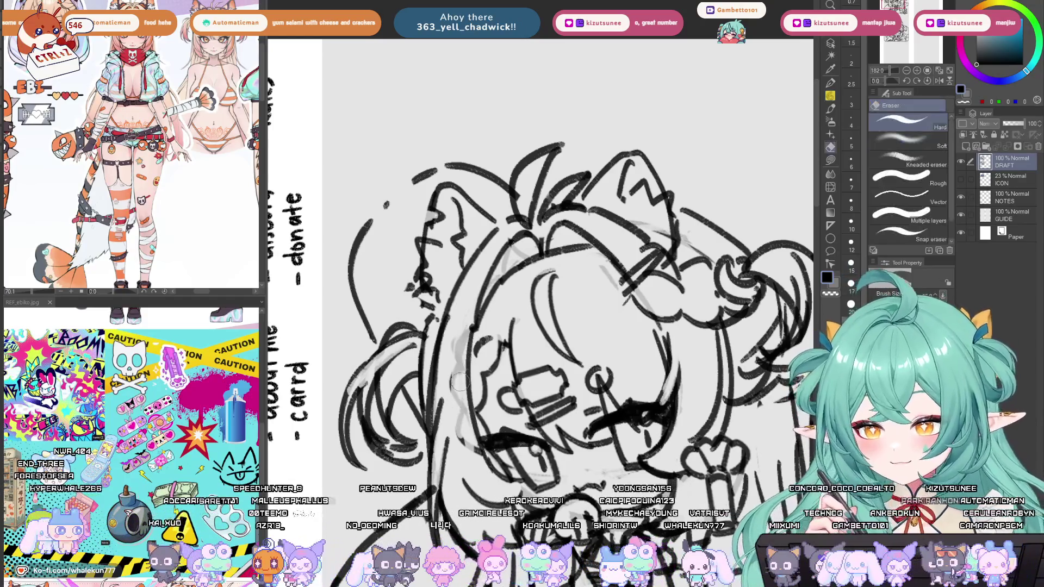
left_click_drag(459, 324, 461, 443)
left_click_drag(463, 408, 474, 452)
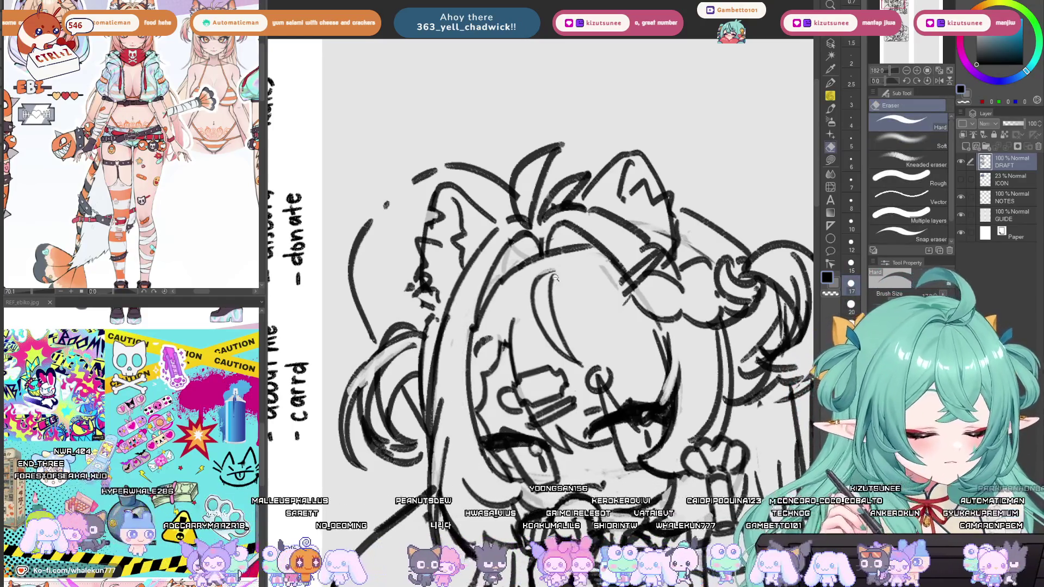
Erase stray lines on the sitting chibi's left hair and undo the short test strokes.
scroll(557, 280, "down", 5)
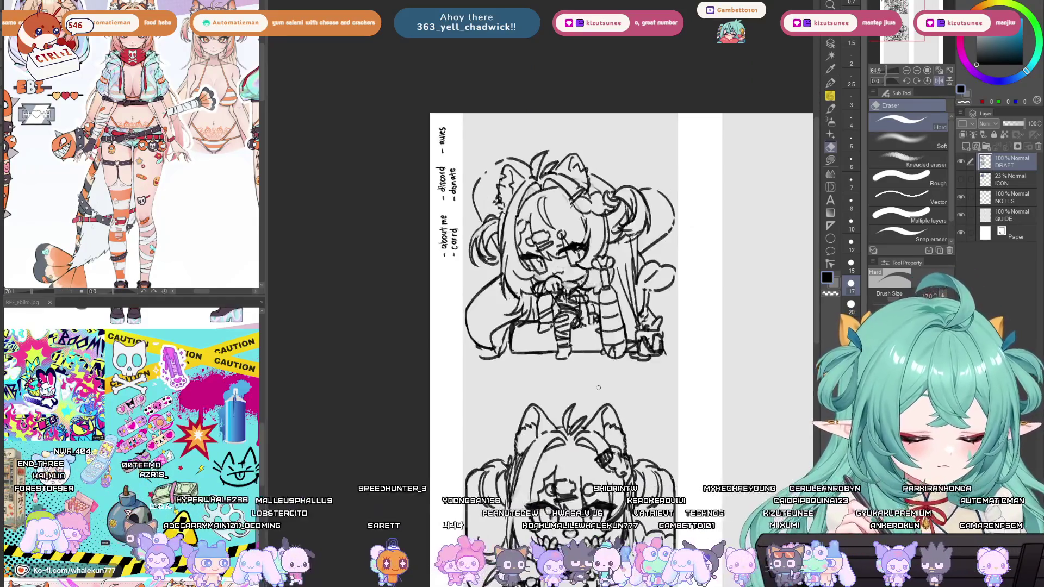
left_click_drag(598, 387, 562, 365)
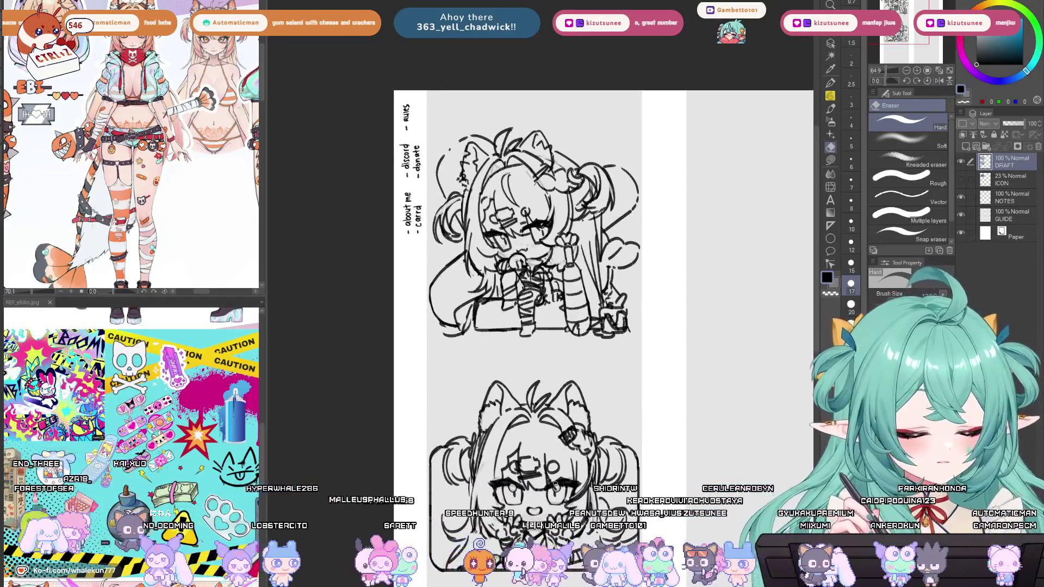
key("p")
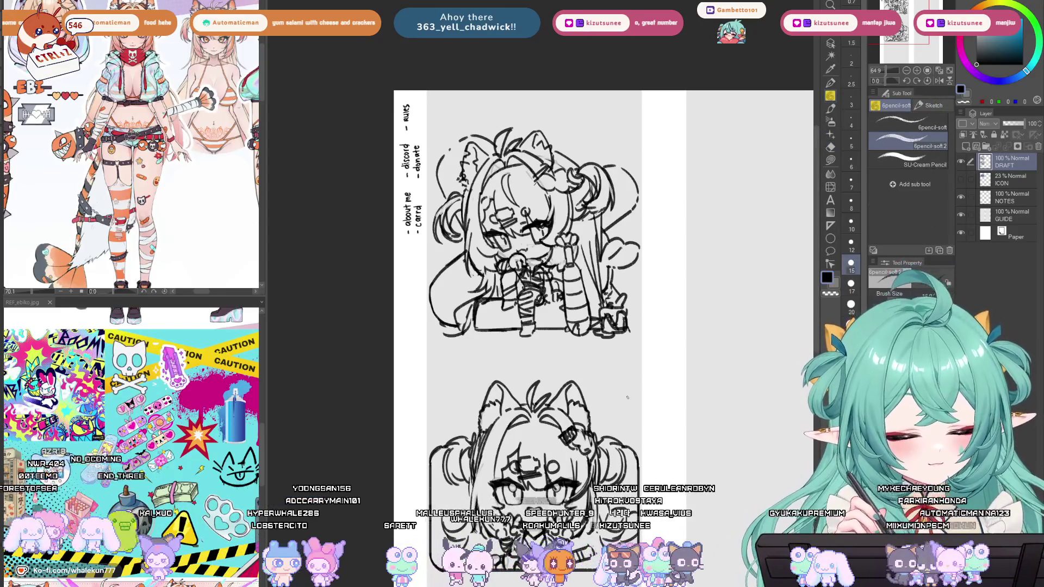
key("e")
mouse_move(456, 312)
left_mouse_down()
mouse_move(459, 331)
mouse_move(468, 314)
mouse_move(487, 324)
mouse_move(450, 324)
mouse_move(473, 330)
left_mouse_up()
key("p")
key("ctrl+z")
key("ctrl+z")
key("ctrl+z")
key("ctrl+z")
key("ctrl+z")
key("ctrl+z")
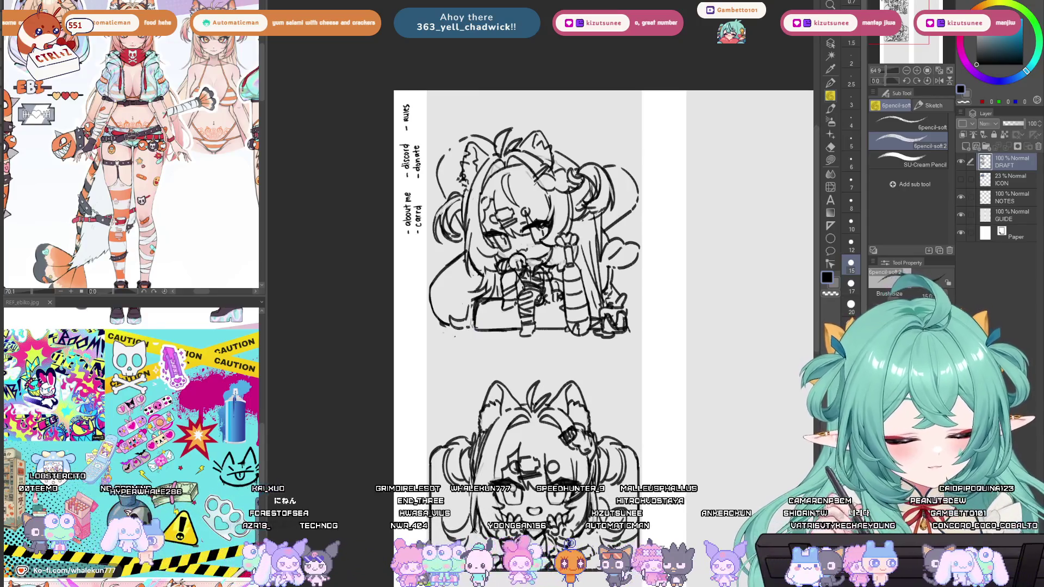
Move and zoom the view down to the head-bust panel below.
left_click_drag(543, 272, 519, 301)
left_click_drag(532, 392, 526, 403)
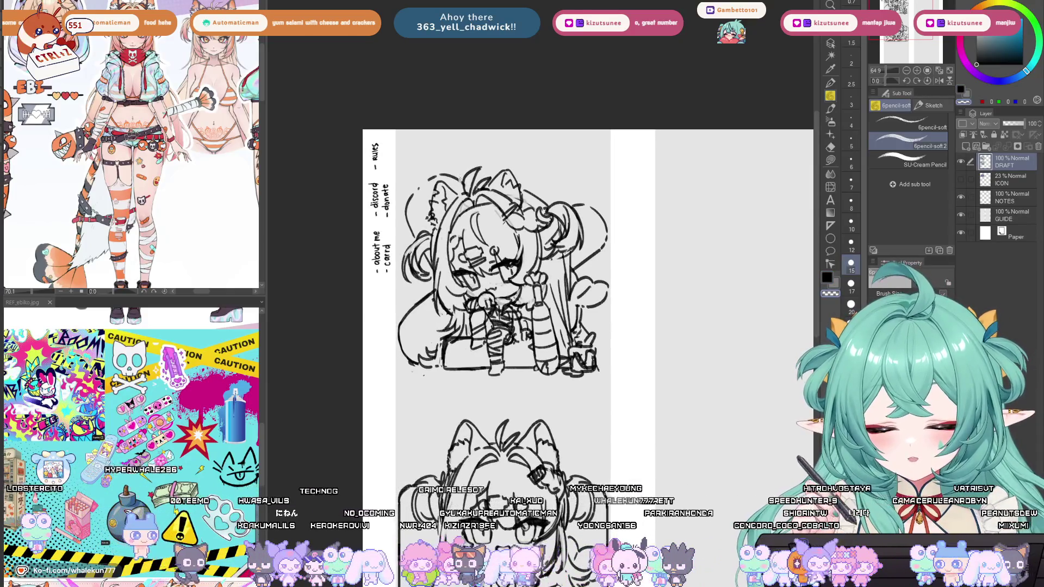
scroll(459, 185, "down", 5)
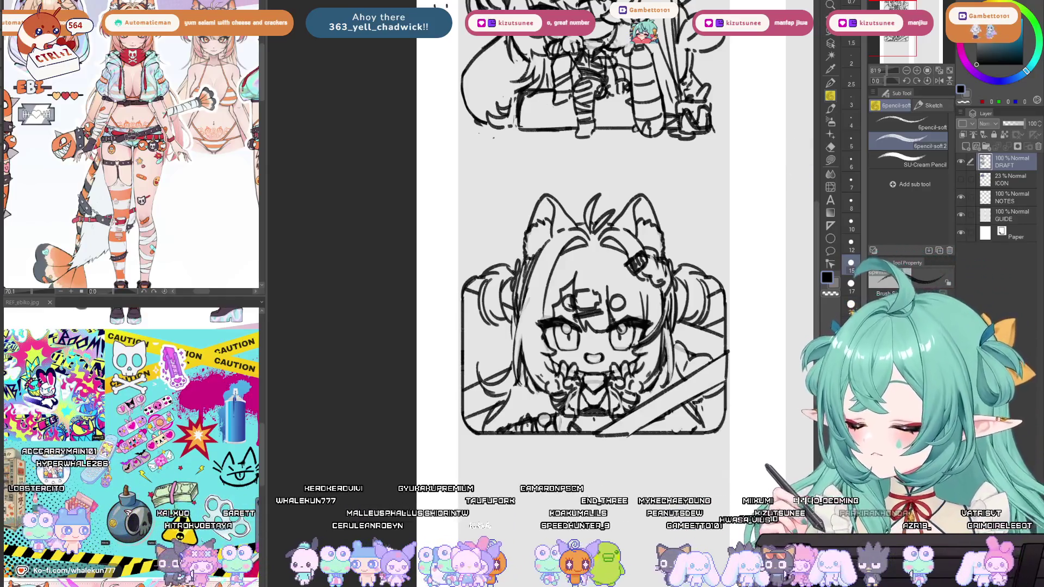
Undo the big diagonal strokes on the bust panel's frame.
left_click_drag(630, 325, 646, 281)
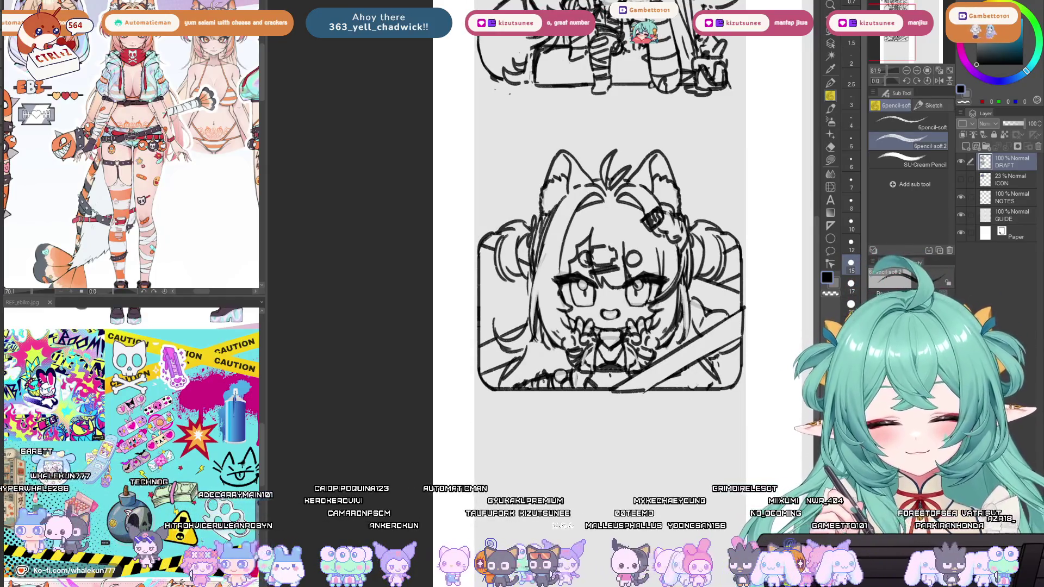
left_click_drag(673, 402, 650, 416)
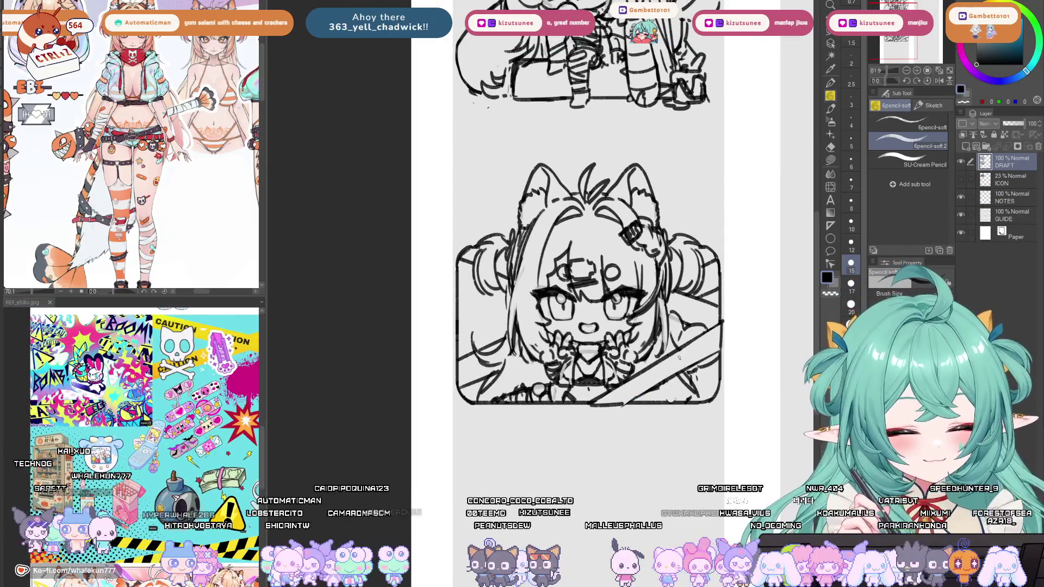
key("ctrl+z")
key("ctrl+z")
key("ctrl+z")
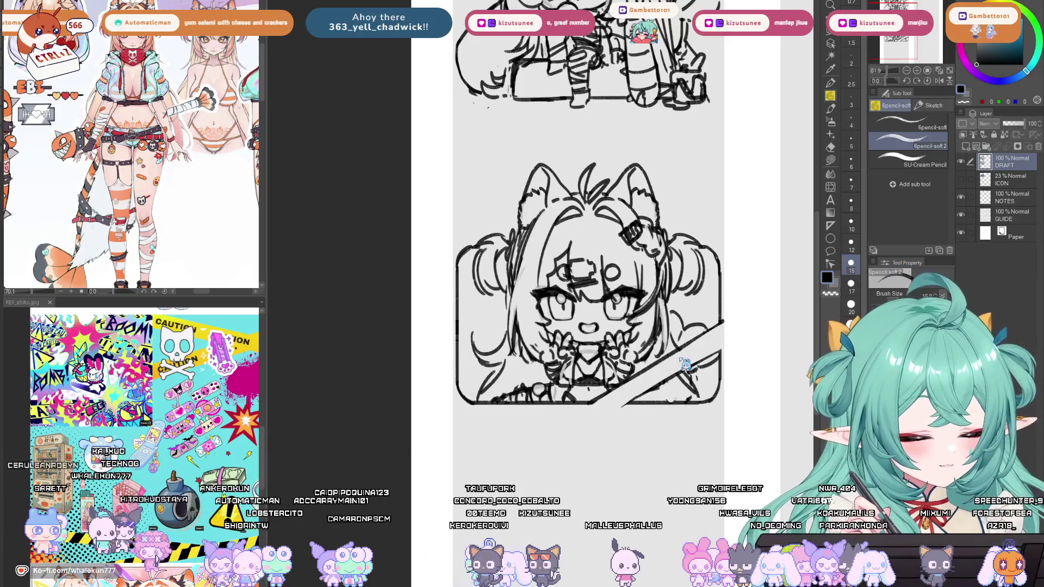
key("ctrl+z")
key("ctrl+z")
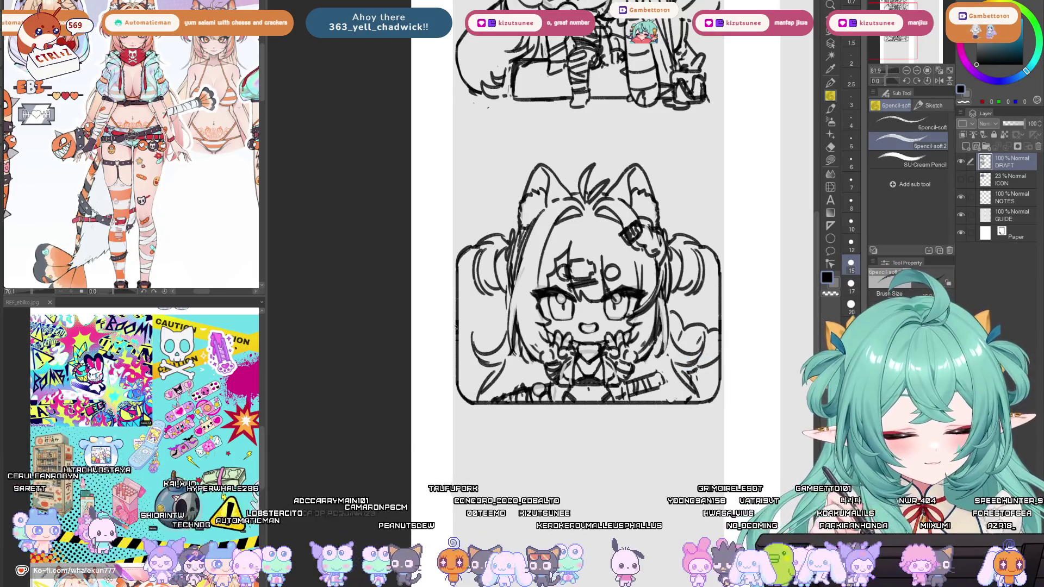
Redraw the frame's lower-left edge with short diagonal pencil strokes.
left_click_drag(456, 326, 505, 308)
left_click_drag(458, 390, 490, 366)
left_click_drag(459, 333, 505, 311)
mouse_move(461, 379)
left_mouse_down()
mouse_move(489, 362)
mouse_move(488, 320)
mouse_move(508, 310)
left_mouse_up()
key("ctrl+z")
key("ctrl+z")
key("ctrl+z")
left_click_drag(463, 375, 483, 362)
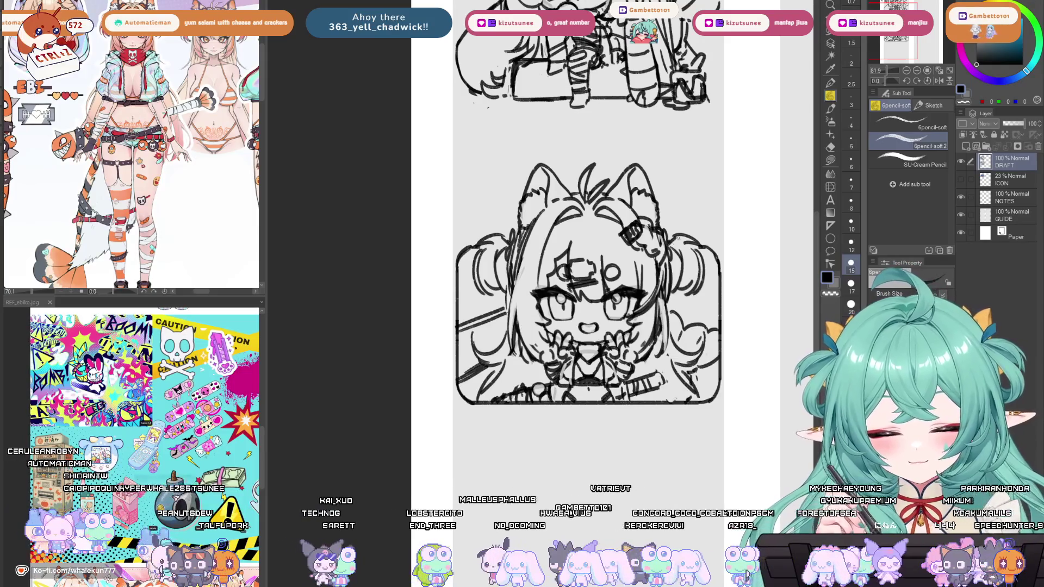
Add short curl strokes to the bust's right and left hair, then zoom out.
left_click_drag(687, 302, 679, 295)
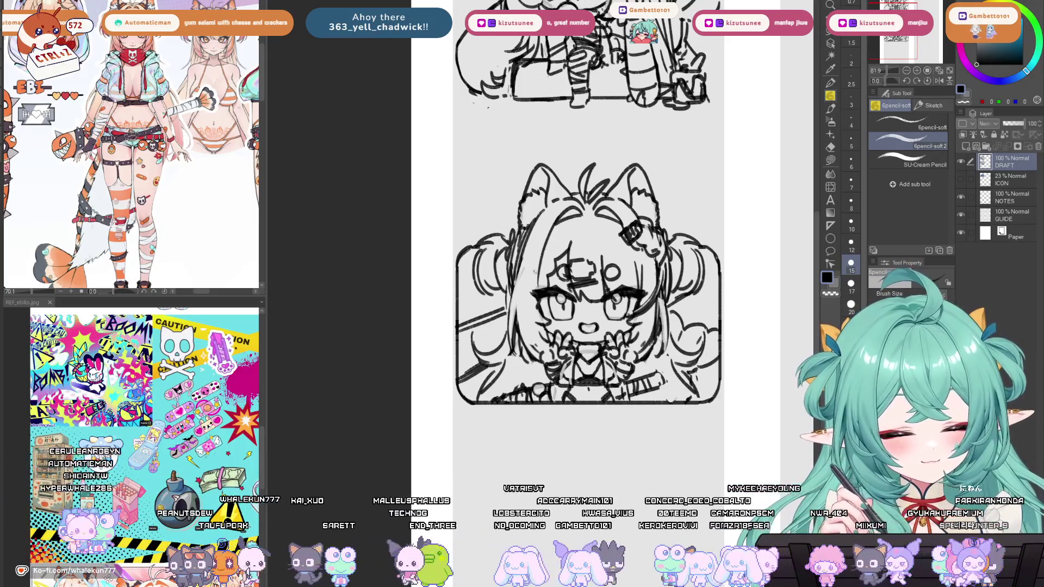
left_click_drag(460, 276, 473, 262)
left_click_drag(487, 306, 506, 289)
scroll(632, 441, "down", 5)
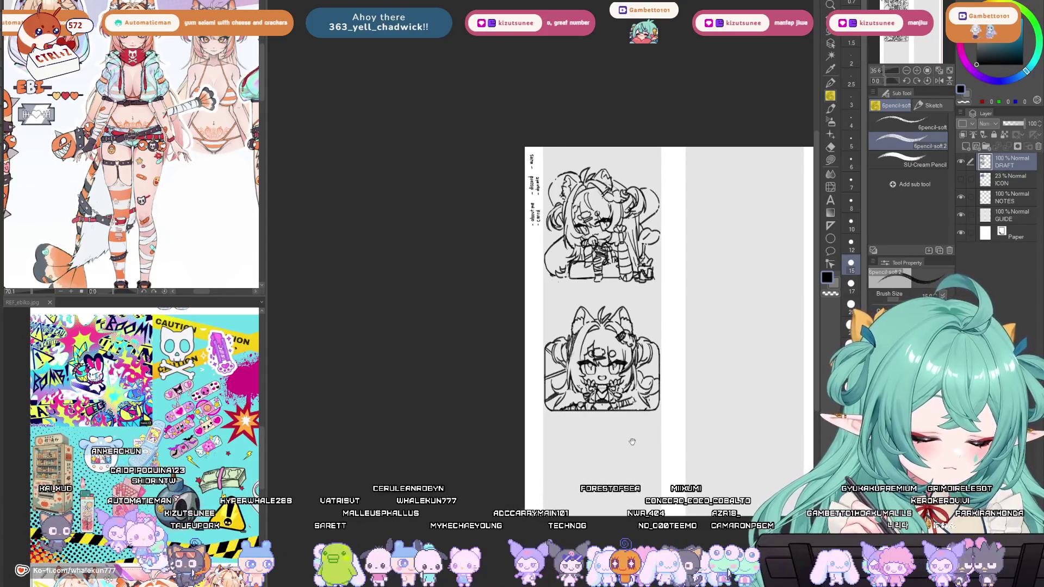
Sketch the box by the chibi's feet, erase its rough lines and redraw the outline.
left_click_drag(632, 441, 619, 559)
scroll(565, 380, "up", 5)
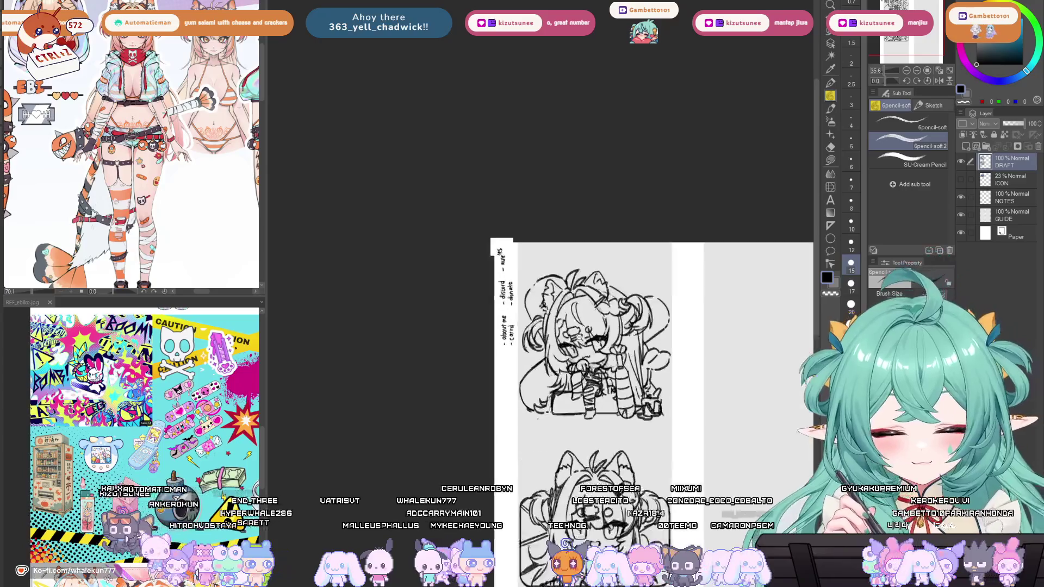
left_click_drag(542, 396, 542, 436)
mouse_move(563, 399)
left_mouse_down()
mouse_move(564, 425)
mouse_move(541, 438)
mouse_move(548, 397)
mouse_move(560, 396)
mouse_move(544, 419)
mouse_move(558, 430)
left_mouse_up()
key("e")
key("p")
mouse_move(546, 392)
left_mouse_down()
mouse_move(563, 389)
mouse_move(568, 438)
mouse_move(573, 419)
left_mouse_up()
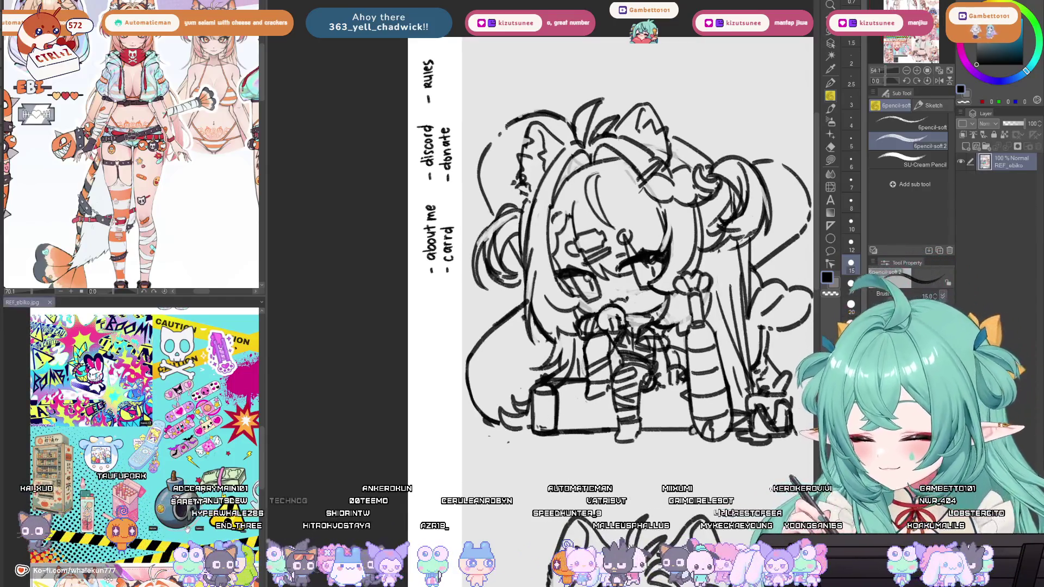
Draw the box's left and right side edges, undoing one stroke and touching up with the eraser.
left_click_drag(530, 392, 531, 433)
mouse_move(559, 394)
left_mouse_down()
mouse_move(559, 430)
mouse_move(548, 435)
mouse_move(598, 409)
mouse_move(588, 407)
mouse_move(574, 435)
mouse_move(583, 446)
mouse_move(601, 417)
mouse_move(592, 440)
mouse_move(596, 430)
mouse_move(575, 433)
mouse_move(556, 419)
mouse_move(594, 441)
mouse_move(555, 437)
mouse_move(593, 408)
left_mouse_up()
key("ctrl+z")
key("ctrl+z")
key("ctrl+z")
key("e")
key("p")
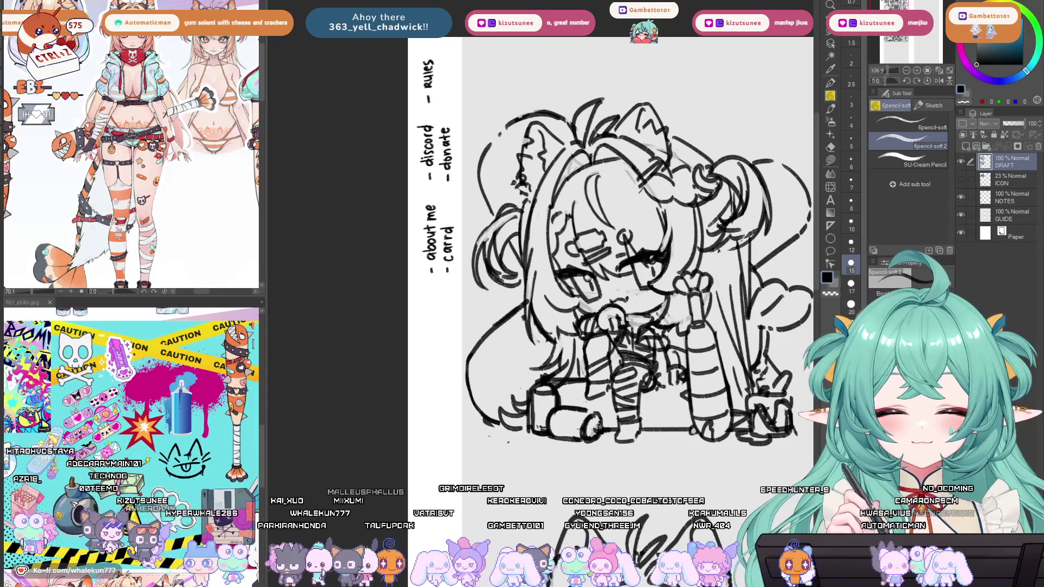
scroll(602, 427, "down", 5)
scroll(626, 381, "up", 3)
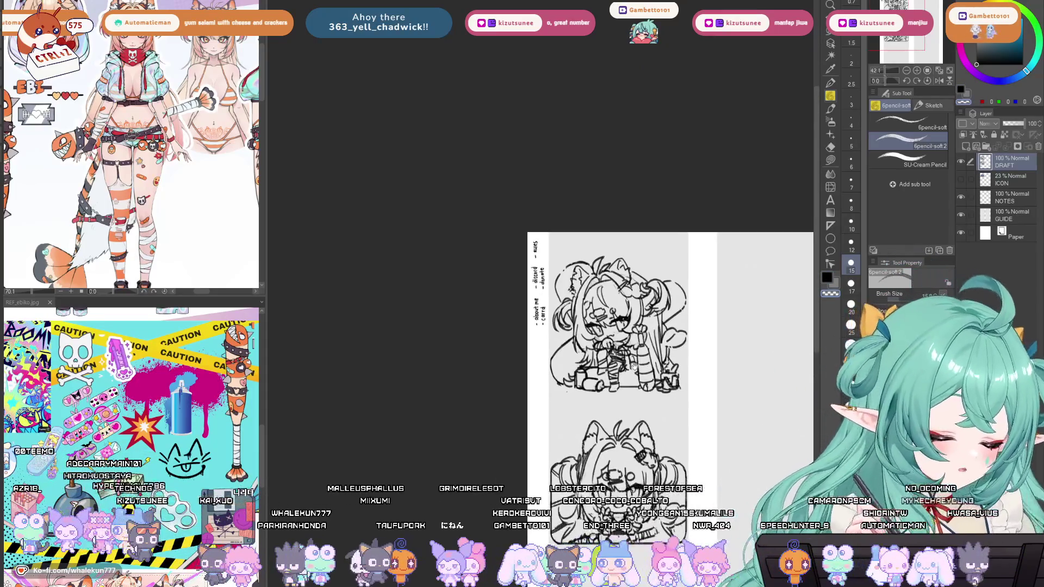
Reshape the sitting chibi's lower-left boot with a pencil stroke, then zoom out to review both panels.
mouse_move(546, 414)
left_mouse_down()
mouse_move(540, 440)
mouse_move(556, 435)
left_mouse_up()
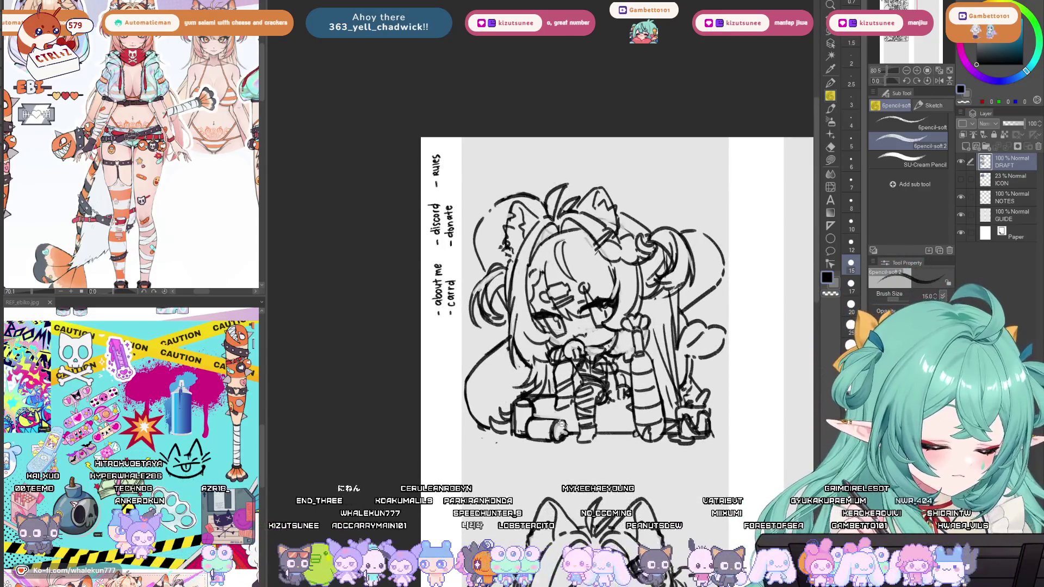
scroll(614, 375, "up", 1)
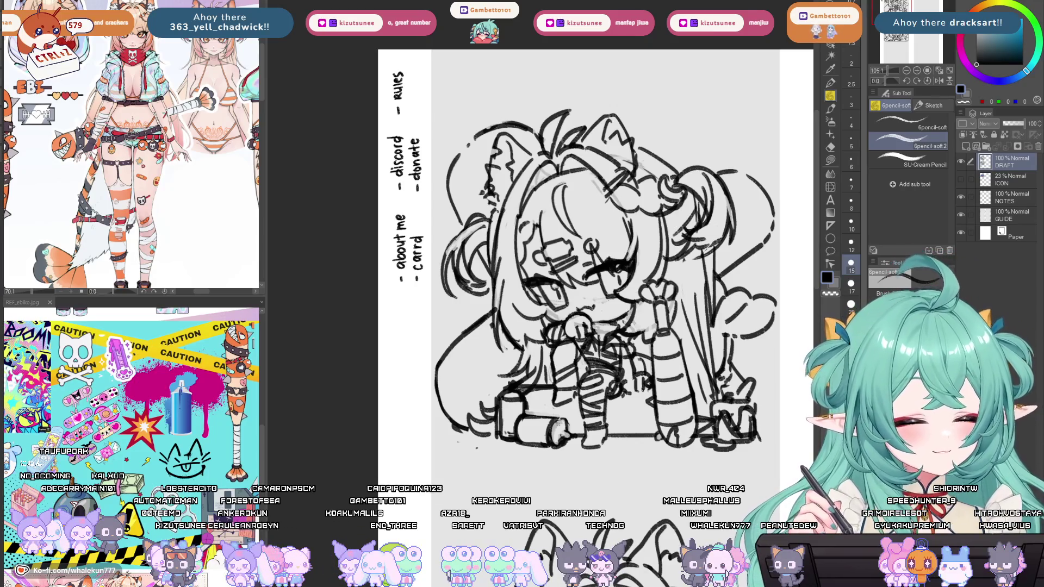
scroll(640, 295, "down", 5)
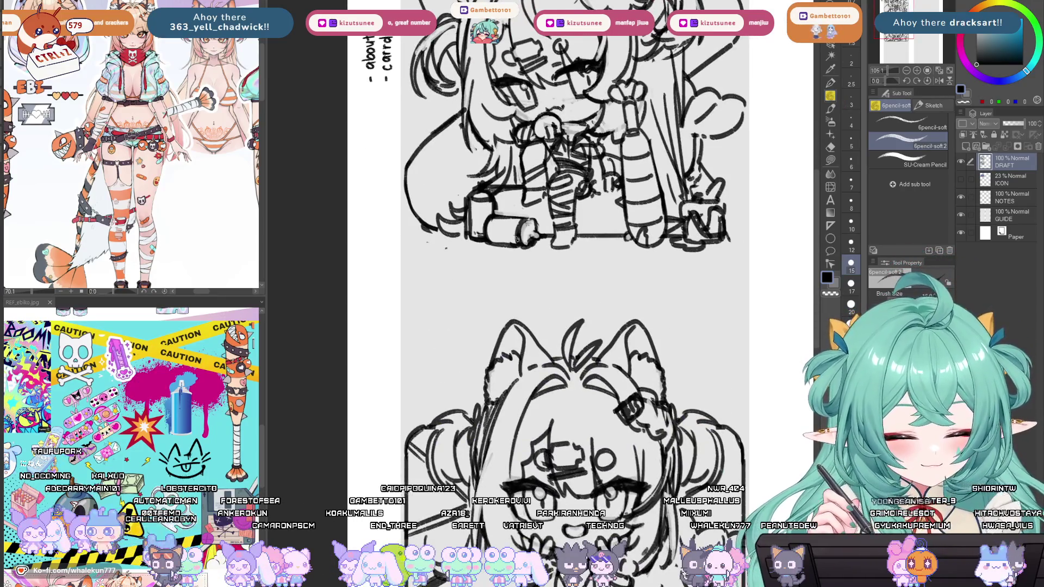
scroll(639, 295, "down", 2)
scroll(639, 295, "up", 2)
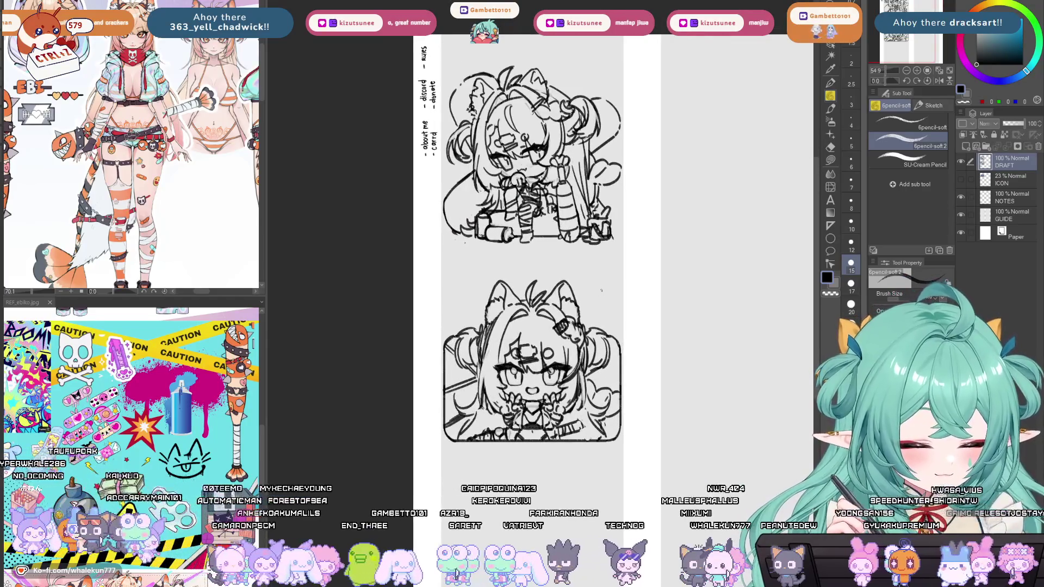
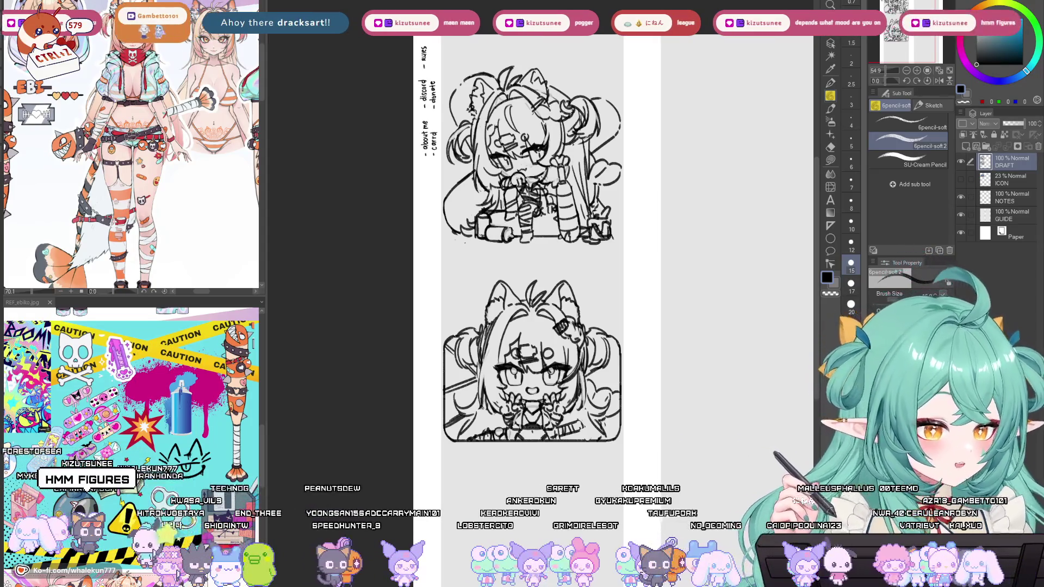
Check the DRAFT and ICON layer contents, then delete the ICON layer.
mouse_move(697, 354)
left_mouse_down()
mouse_move(670, 326)
mouse_move(659, 344)
mouse_move(669, 380)
mouse_move(625, 374)
left_mouse_up()
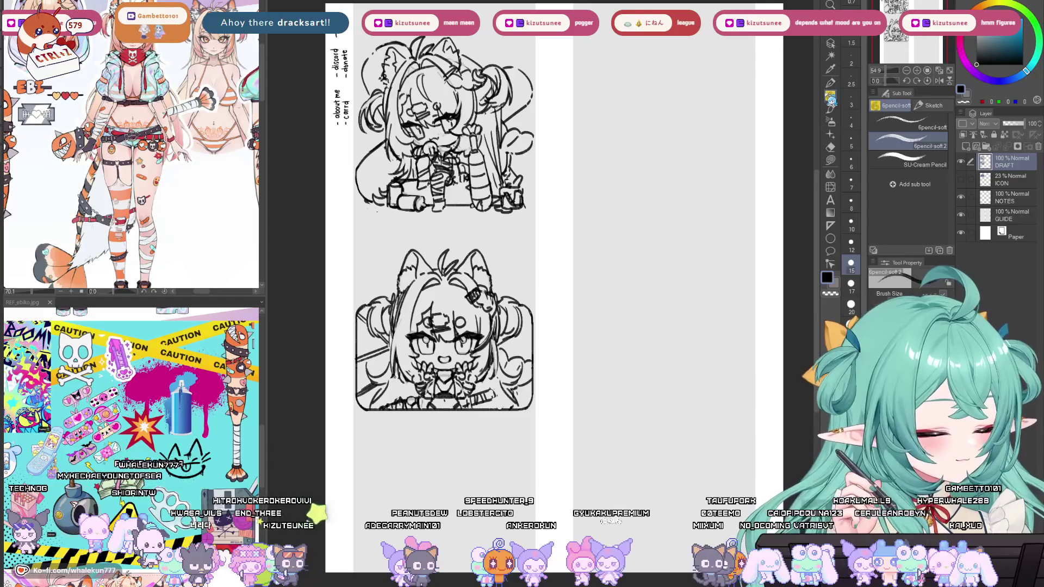
scroll(559, 399, "down", 3)
scroll(554, 398, "down", 1)
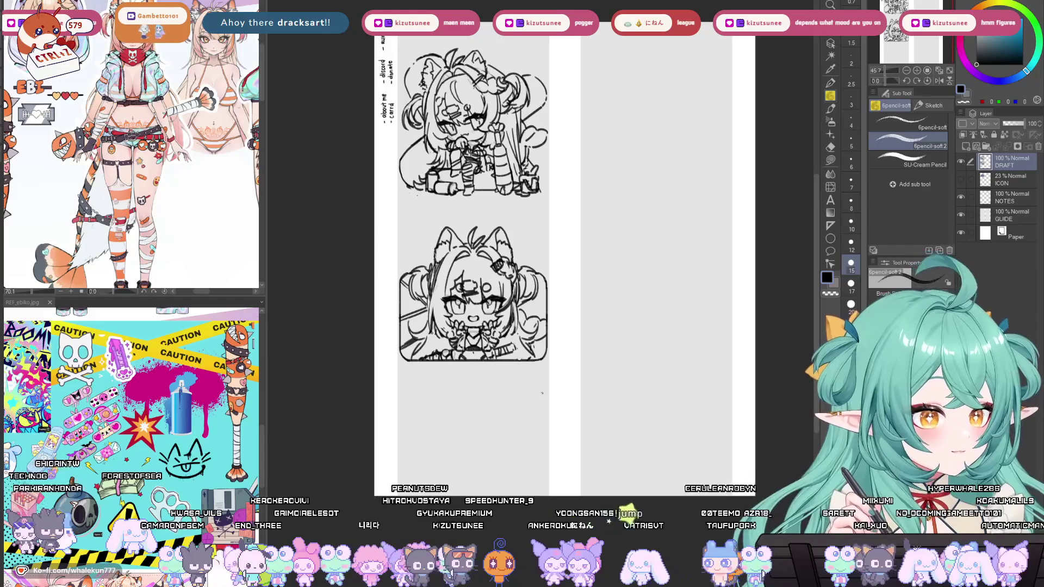
left_click(961, 162)
left_click(961, 162)
left_click(962, 180)
left_click(961, 180)
left_click(995, 179)
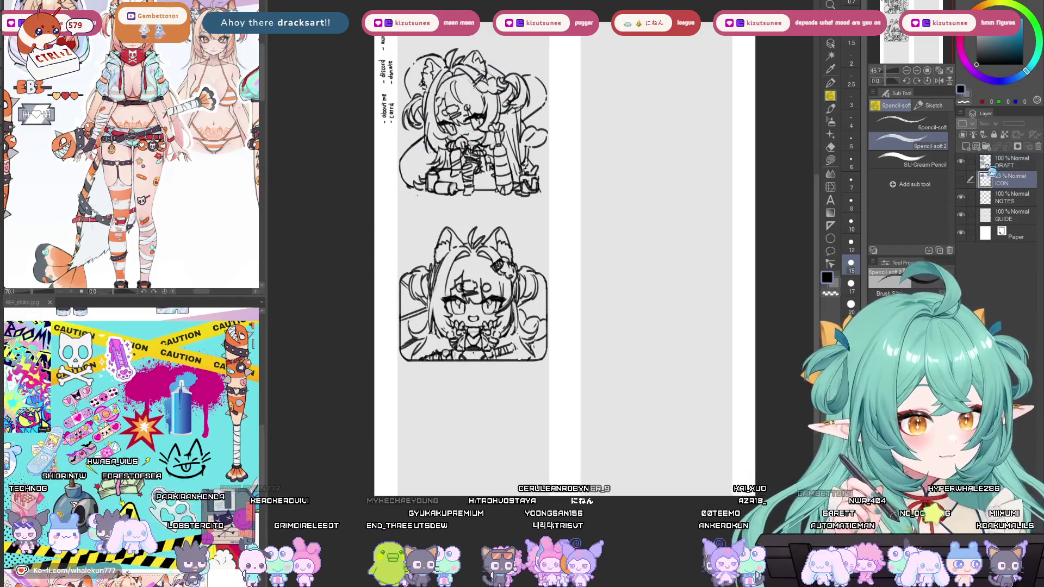
left_click(1038, 147)
Nudge both DRAFT sketches slightly upward and lasso-select the lower sketch.
left_click_drag(668, 277, 631, 318)
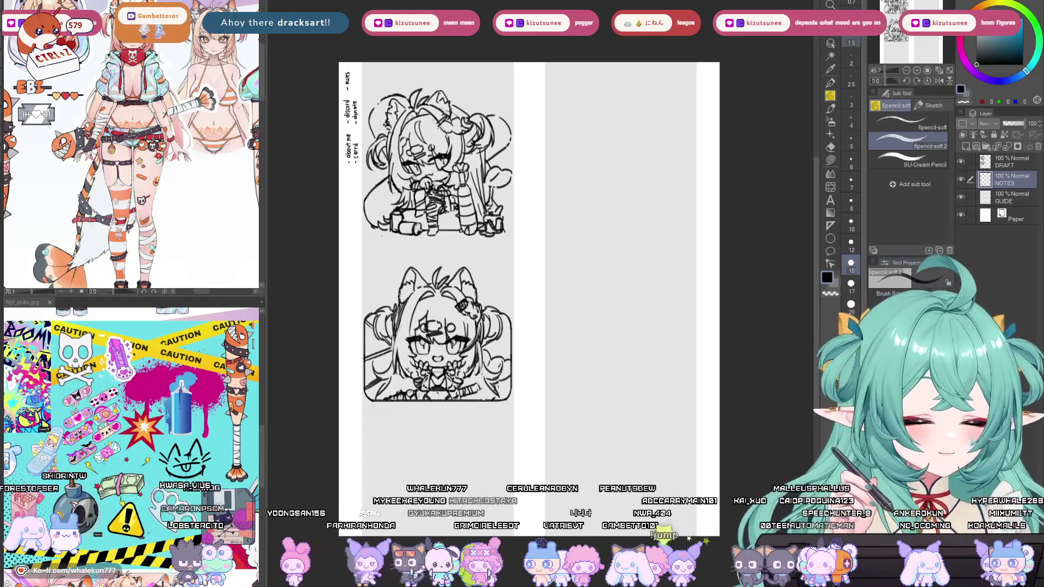
key("k")
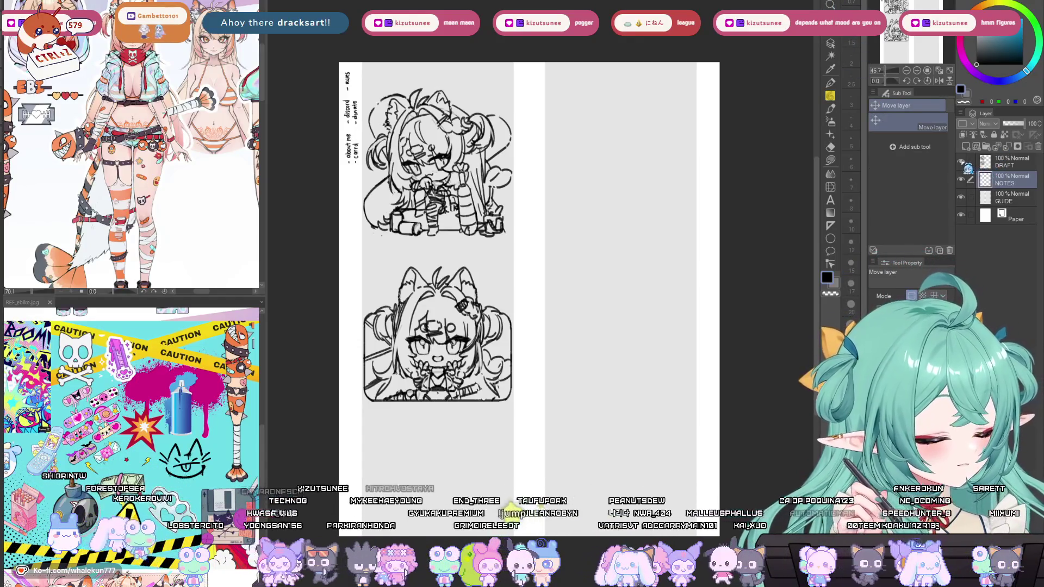
left_click(1000, 162)
scroll(426, 303, "up", 2)
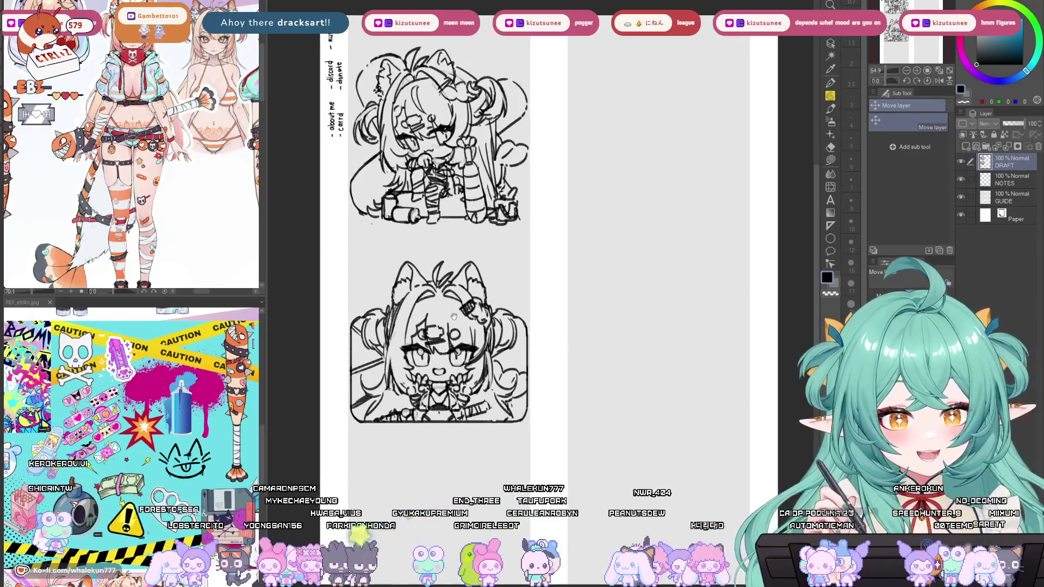
left_click_drag(445, 433, 446, 417)
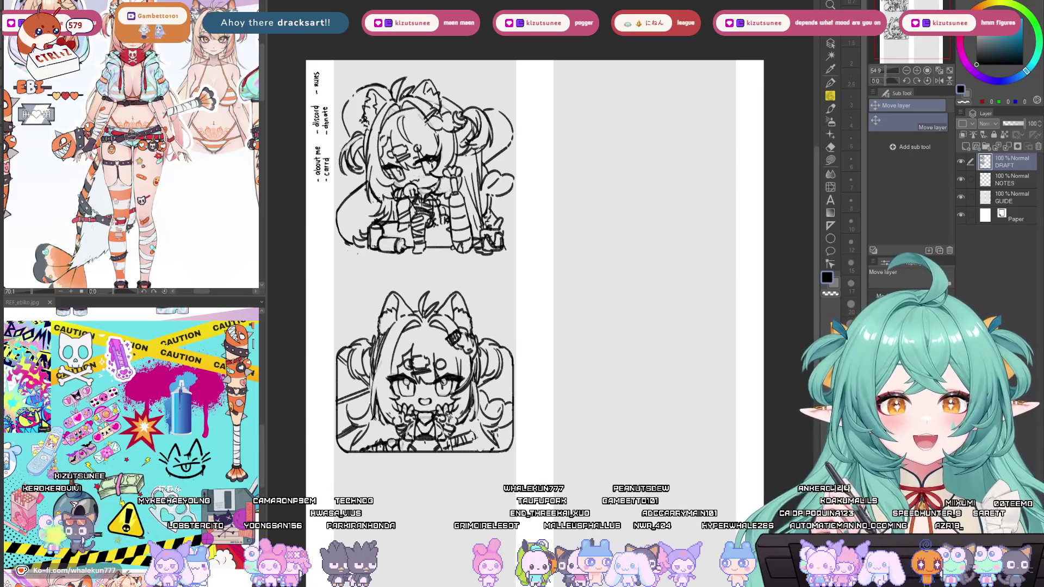
left_click(832, 42)
mouse_move(508, 468)
left_mouse_down()
mouse_move(497, 281)
mouse_move(305, 413)
mouse_move(420, 495)
left_mouse_up()
Delete the lasso-selected lower chibi sketch from DRAFT and clear the selection.
key("Delete")
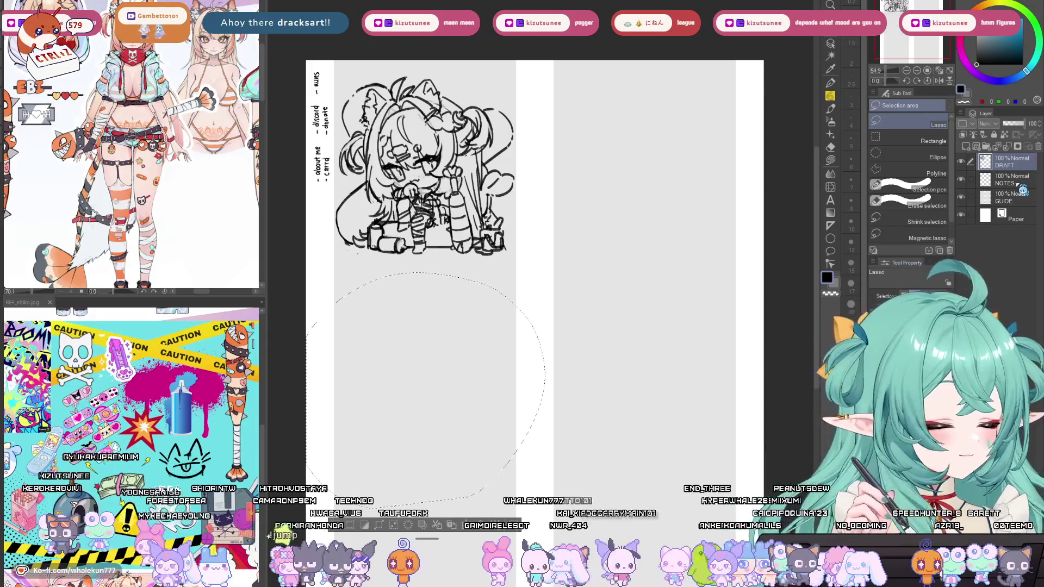
left_click(1015, 180)
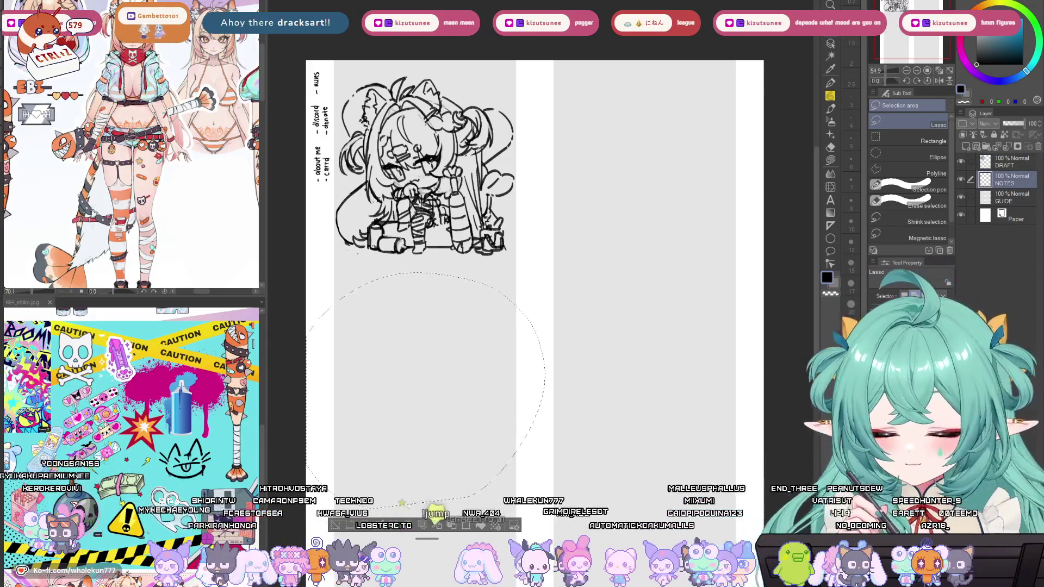
key("ctrl+z")
key("ctrl+z")
key("ctrl+z")
left_click(1003, 215)
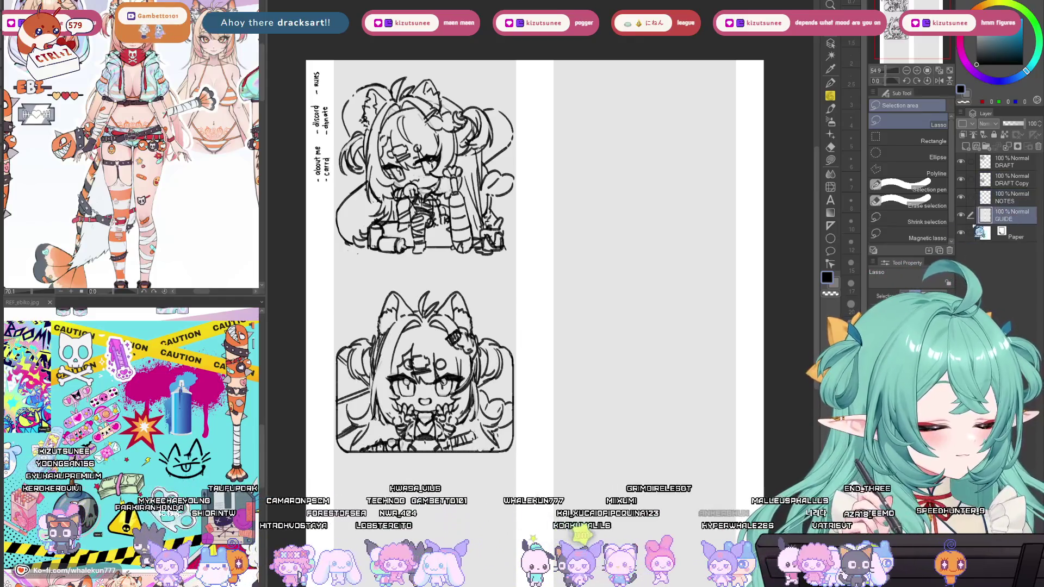
key("w")
key("ctrl+y")
key("ctrl+y")
key("ctrl+y")
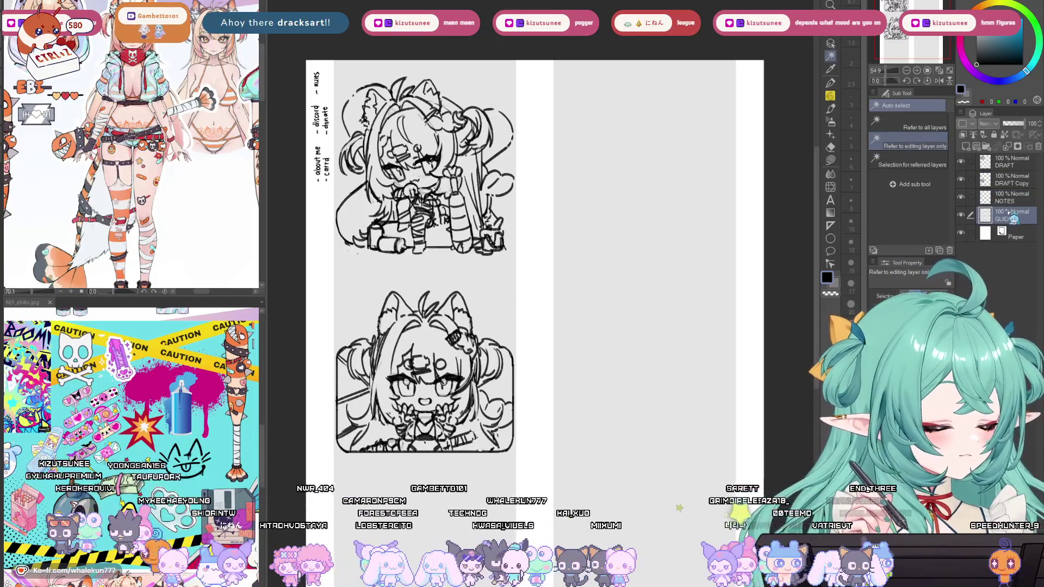
key("ctrl+z")
key("ctrl+d")
left_click(1020, 163)
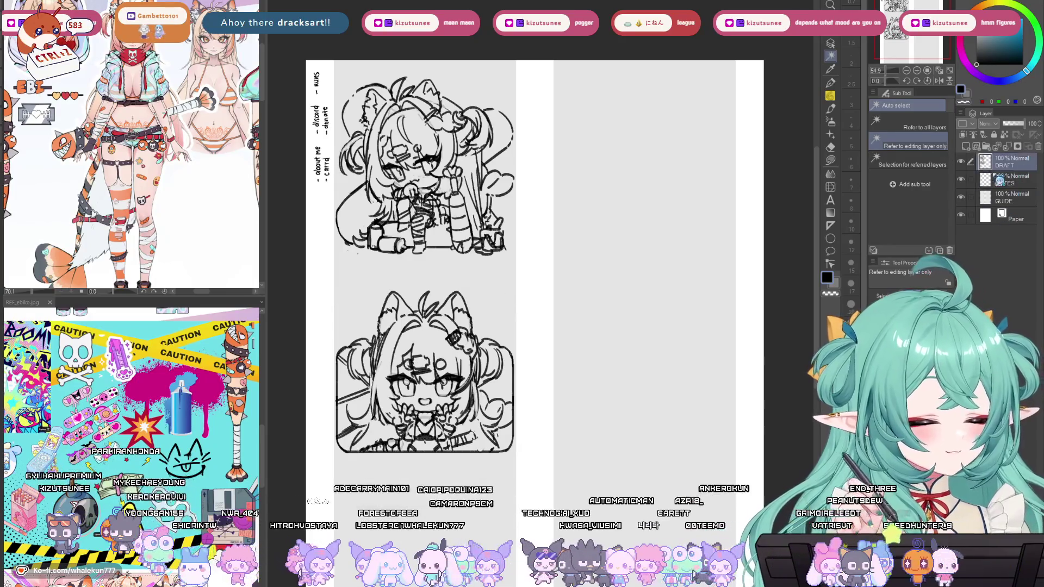
key("k")
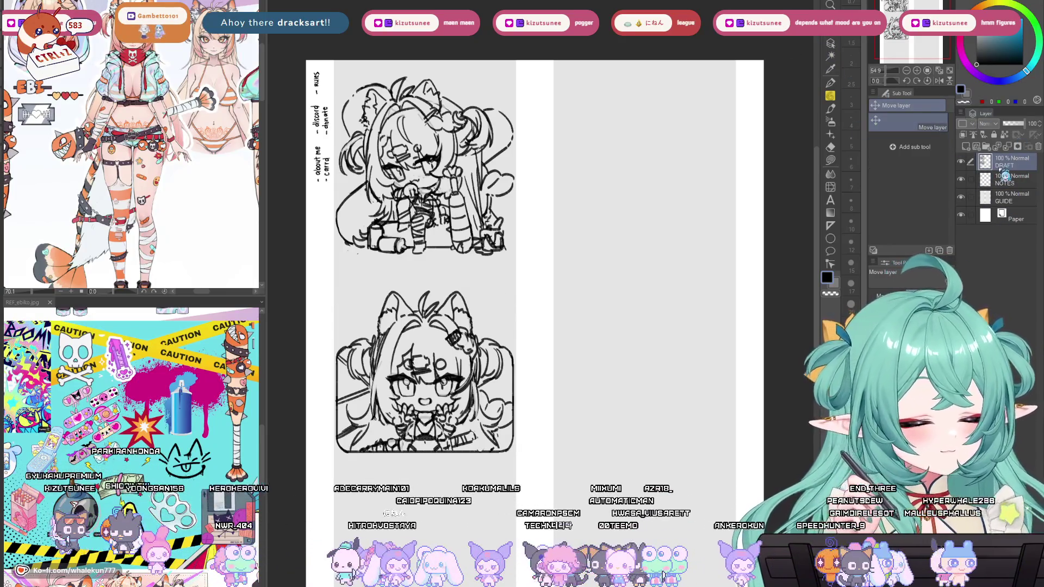
Strike through 'about me' in the notes on the NOTES layer with the pencil.
key("p")
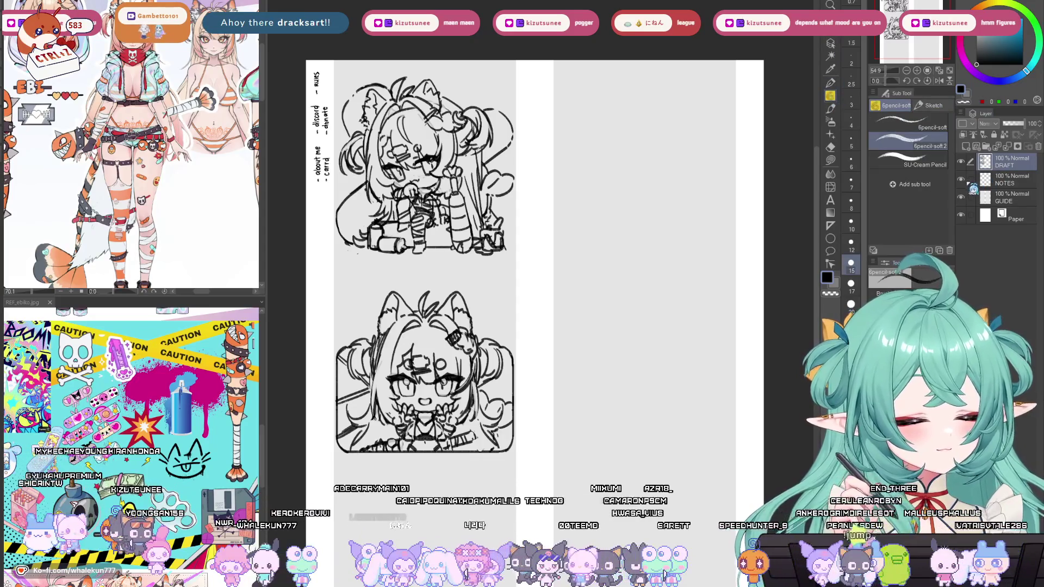
left_click(1016, 180)
scroll(326, 186, "up", 2)
mouse_move(359, 222)
left_mouse_down()
mouse_move(359, 146)
mouse_move(368, 173)
left_mouse_up()
key("ctrl+z")
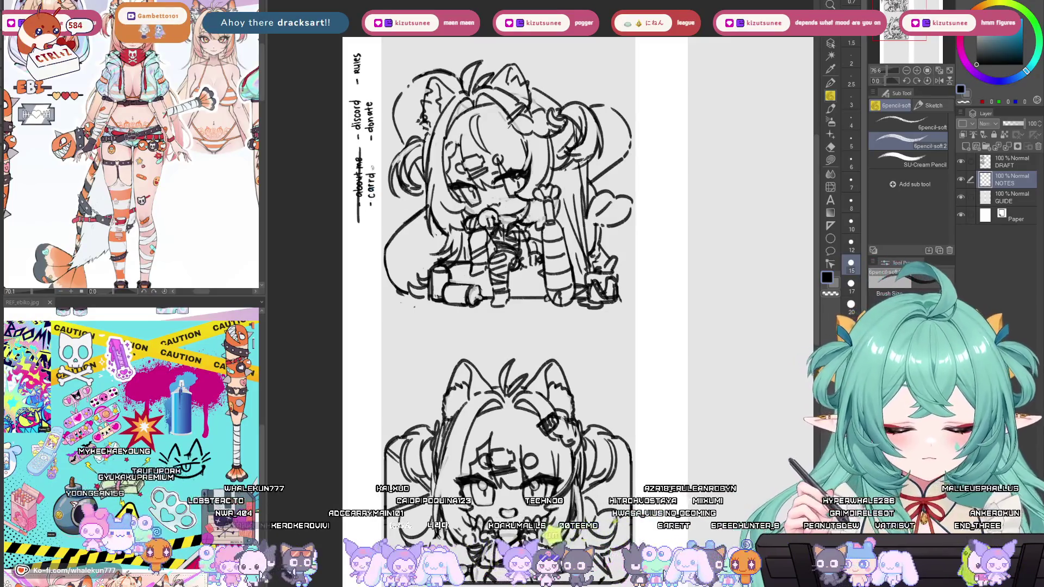
left_click_drag(373, 218, 373, 167)
key("ctrl+z")
scroll(546, 267, "down", 2)
left_click_drag(576, 422, 528, 386)
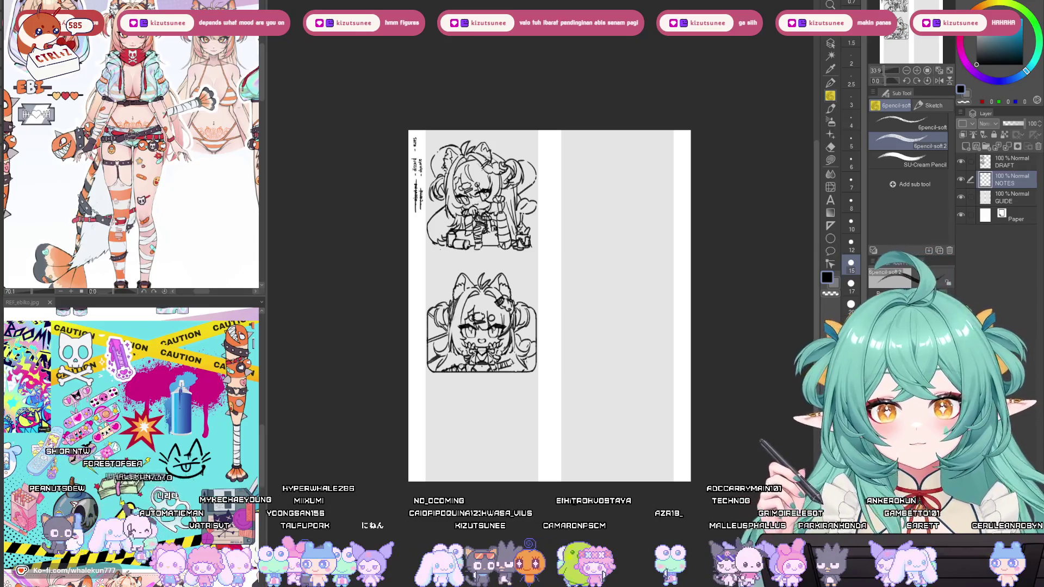
Add a new raster layer, Layer 1, above DRAFT and switch to the soft pencil.
left_click_drag(653, 343, 681, 305)
left_click(998, 164)
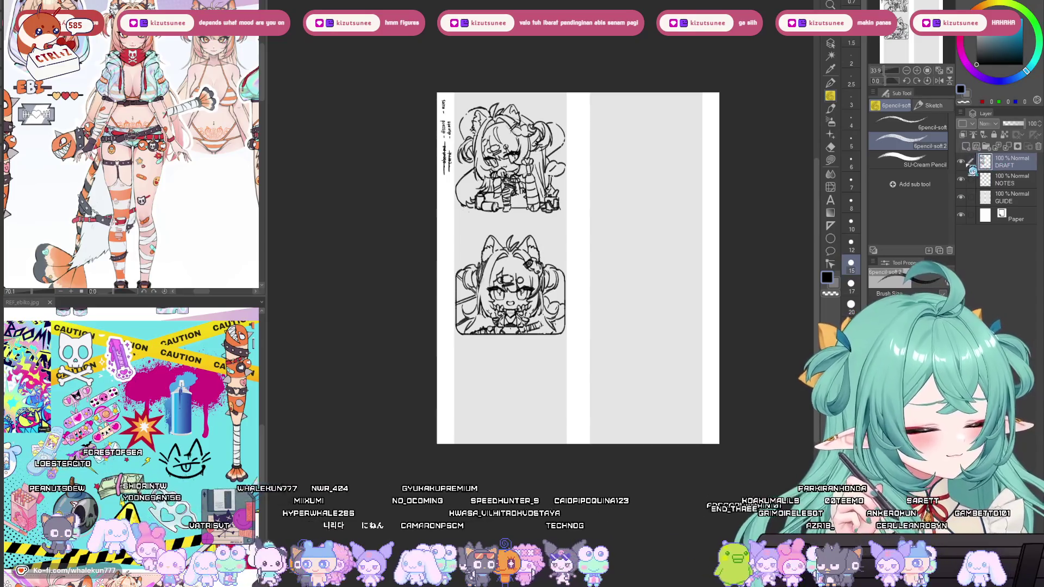
left_click(831, 83)
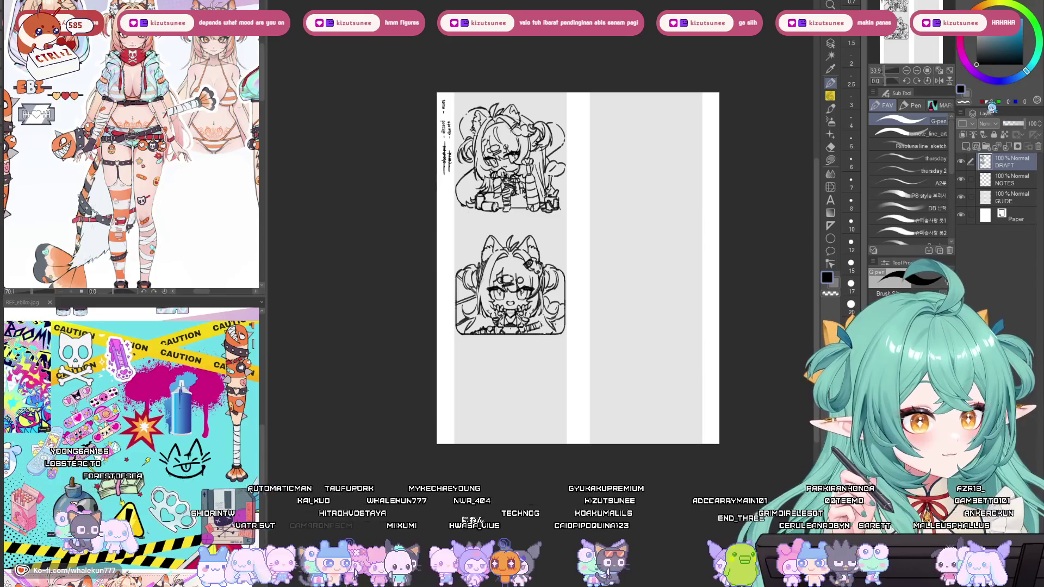
left_click(968, 148)
key("p")
Pan and zoom around the sketches and reference image to frame the empty drawing area.
scroll(588, 237, "up", 2)
scroll(588, 236, "up", 2)
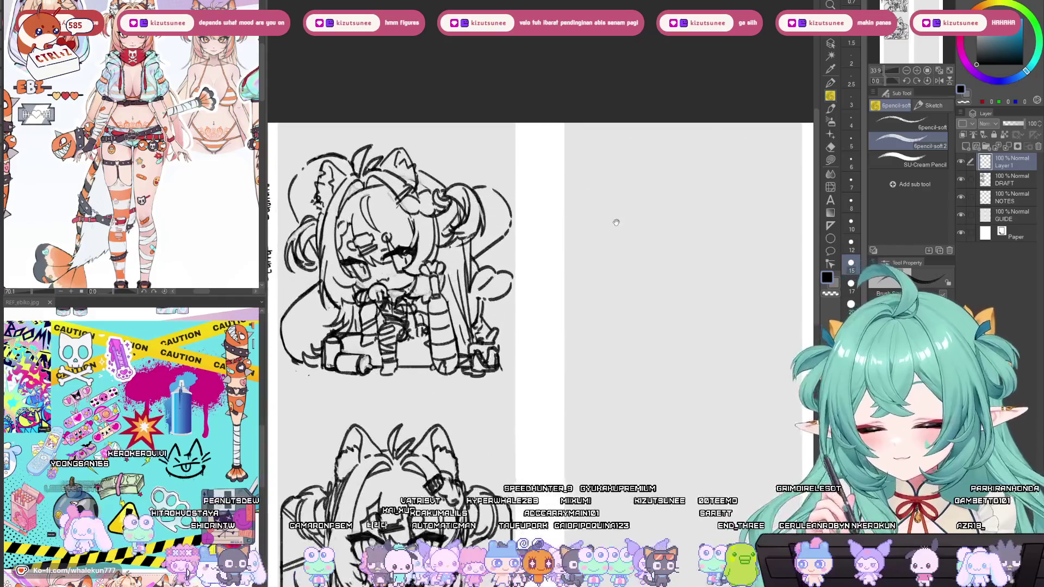
left_click_drag(616, 326, 616, 329)
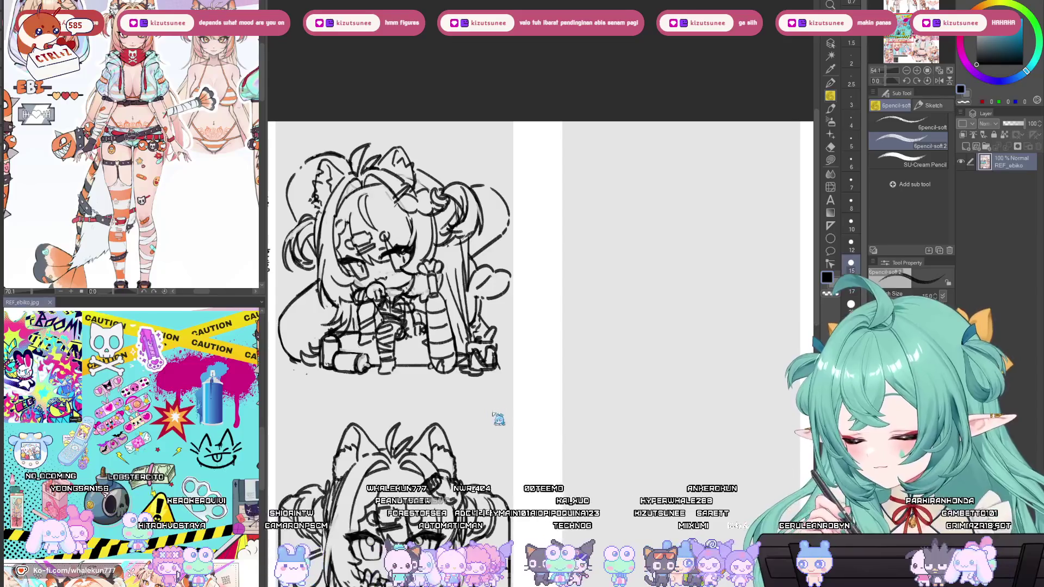
left_click_drag(497, 414, 547, 413)
left_click_drag(526, 453, 551, 390)
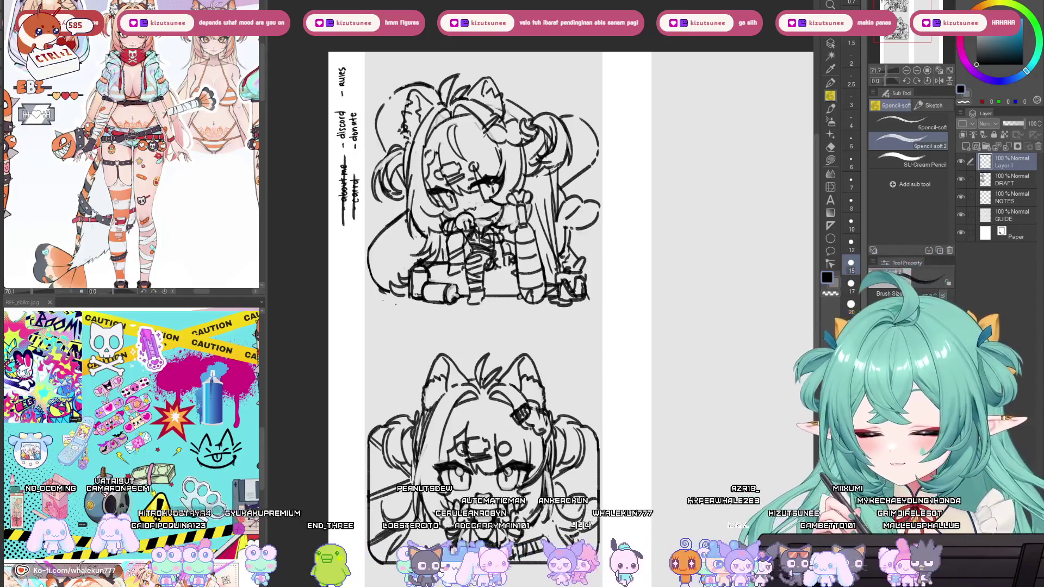
scroll(565, 248, "down", 1)
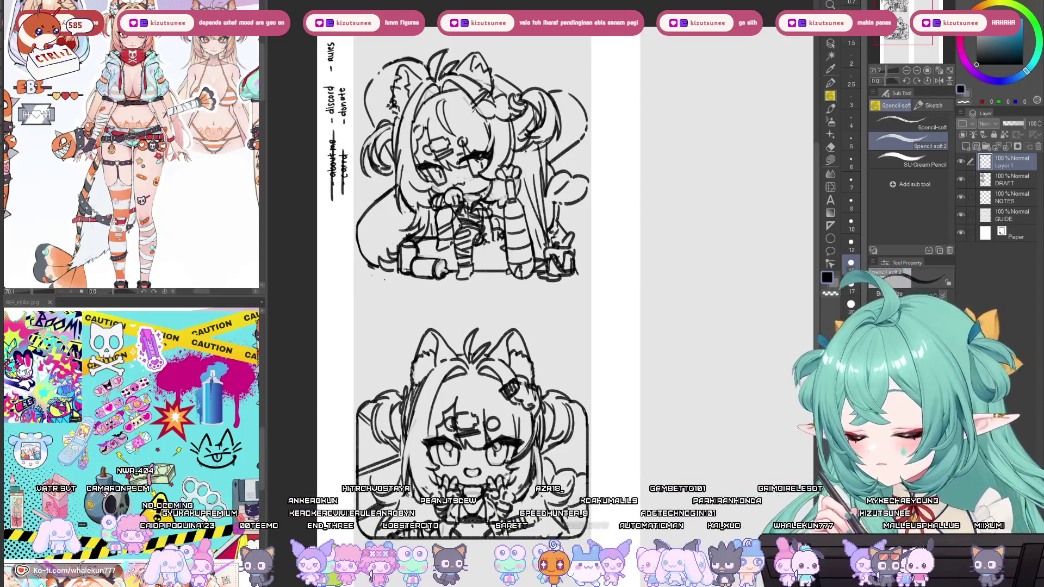
scroll(136, 413, "up", 2)
mouse_move(136, 413)
left_mouse_down()
mouse_move(215, 435)
mouse_move(134, 508)
left_mouse_up()
mouse_move(203, 420)
left_mouse_down()
mouse_move(189, 474)
mouse_move(174, 486)
mouse_move(246, 424)
left_mouse_up()
left_click_drag(669, 347, 610, 442)
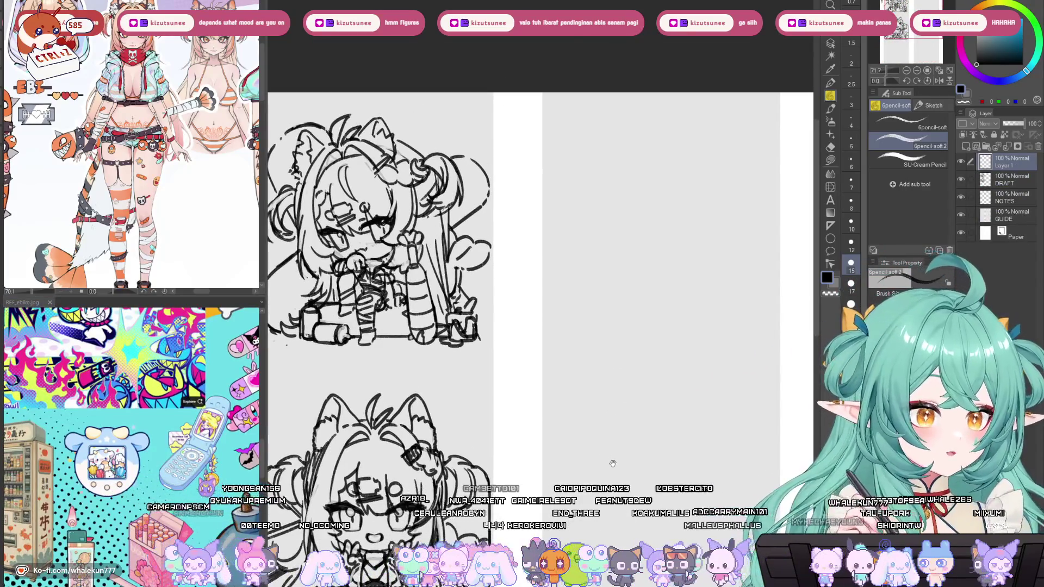
scroll(612, 463, "down", 2)
left_click_drag(692, 419, 665, 447)
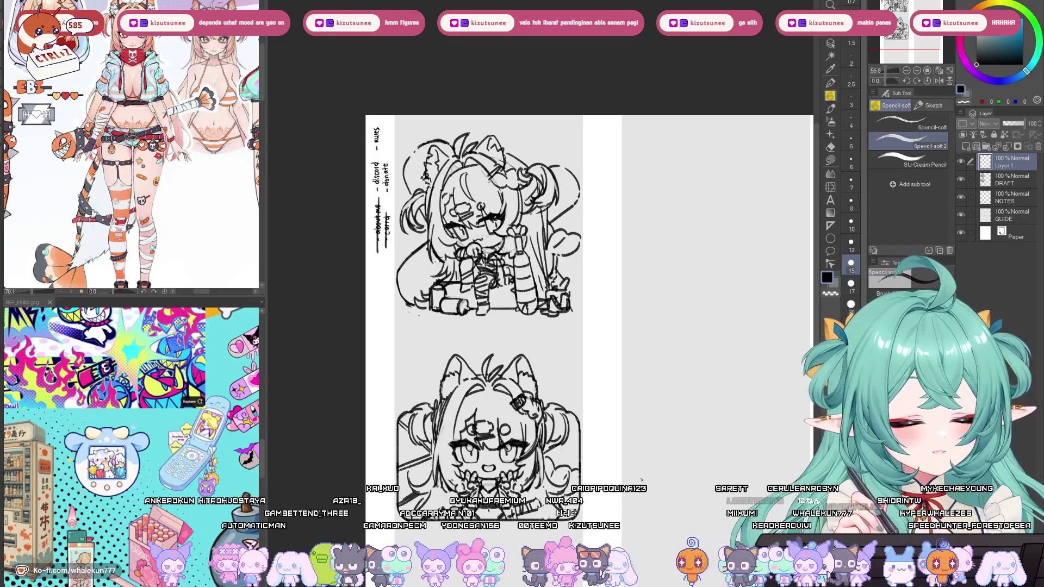
scroll(707, 245, "up", 2)
left_click_drag(618, 321, 562, 402)
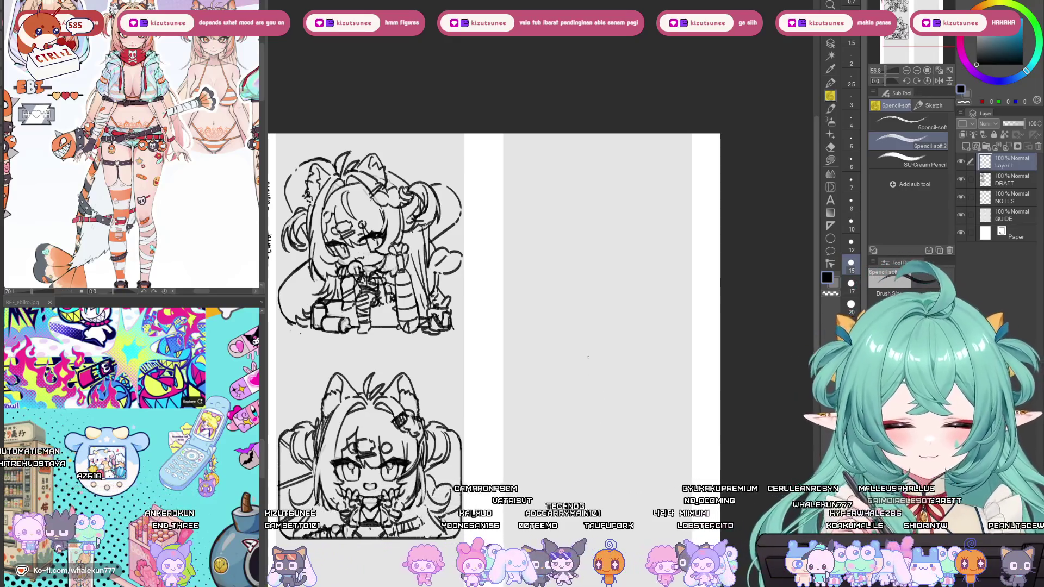
Set a vertical symmetry ruler down the page and return to the pencil.
left_click(831, 226)
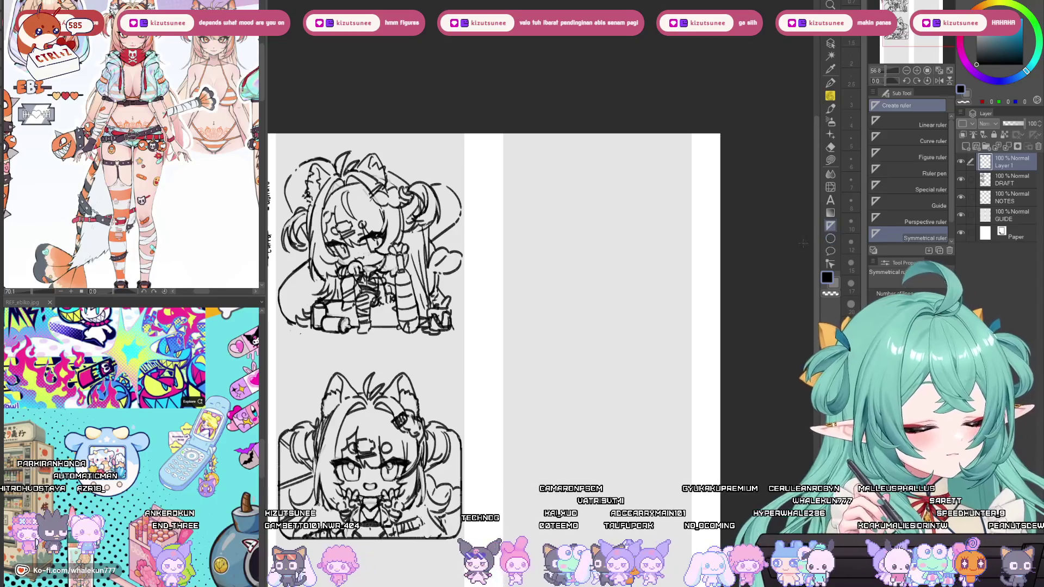
left_click_drag(597, 138, 598, 394)
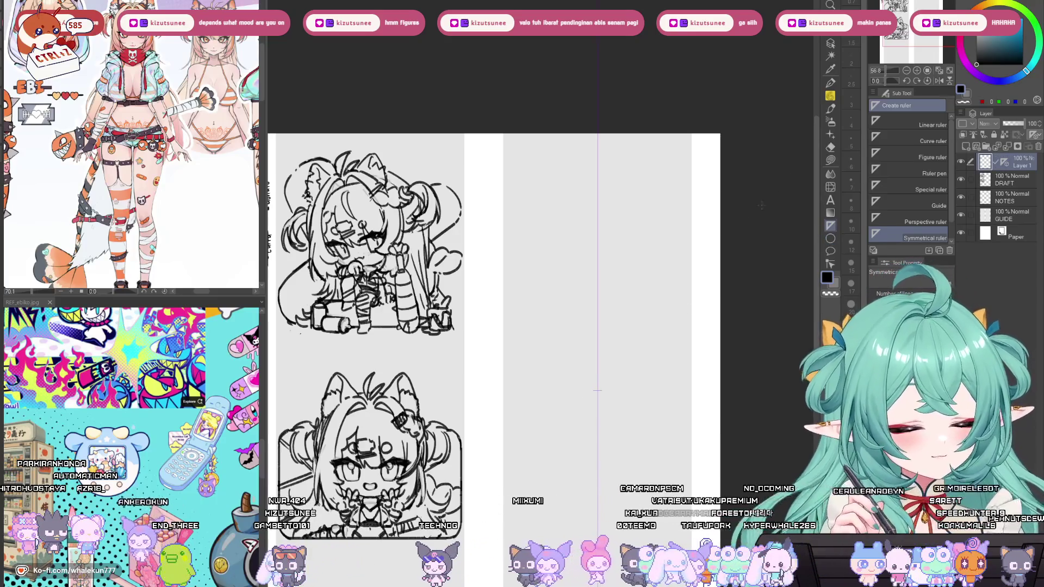
key("p")
scroll(584, 252, "up", 3)
mouse_move(596, 257)
left_mouse_down()
mouse_move(598, 289)
mouse_move(561, 294)
left_mouse_up()
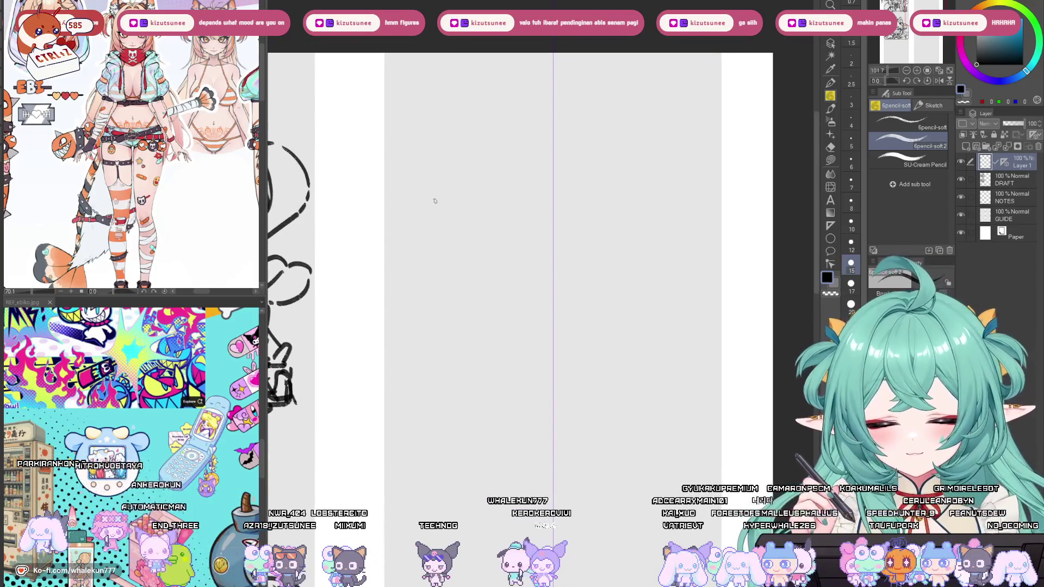
Draw the mirrored head sides and one smooth bottom curve joining them.
mouse_move(448, 178)
left_mouse_down()
mouse_move(416, 291)
mouse_move(432, 209)
mouse_move(419, 320)
mouse_move(427, 340)
mouse_move(508, 401)
left_mouse_up()
key("ctrl+z")
key("ctrl+z")
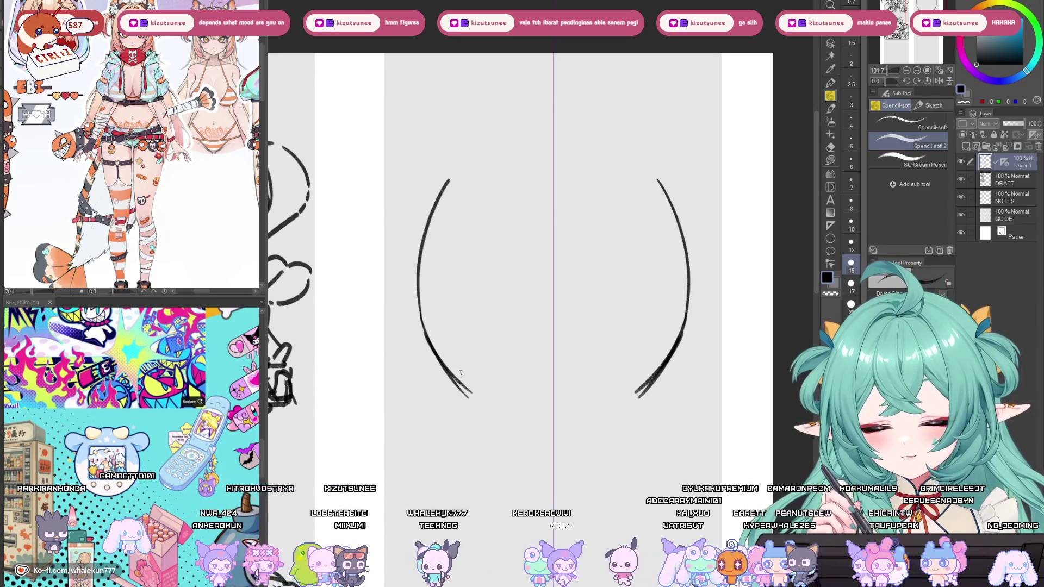
left_click_drag(454, 376, 554, 414)
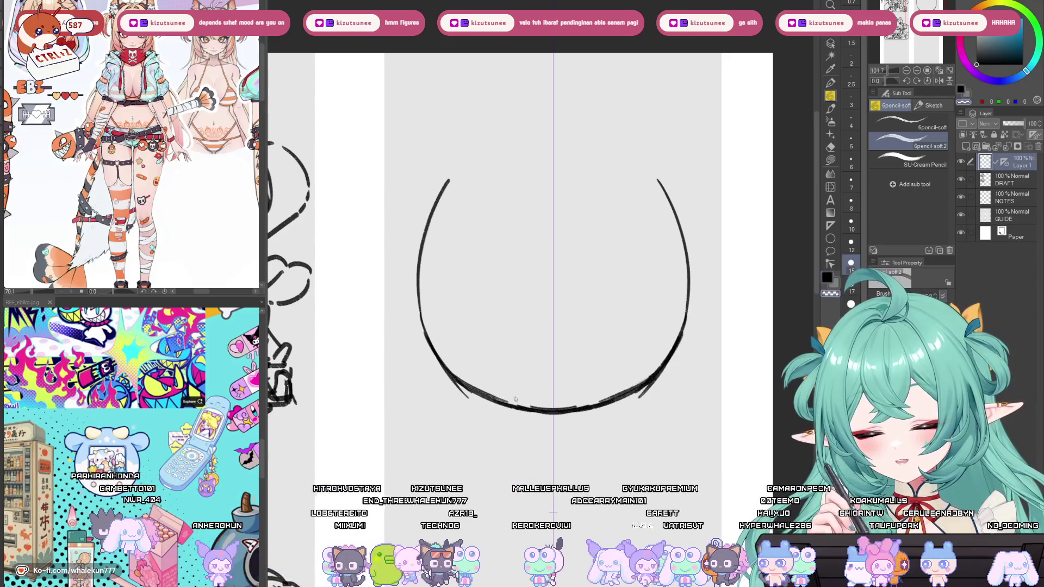
key("ctrl+z")
key("ctrl+z")
left_click_drag(456, 381, 549, 412)
key("ctrl+0")
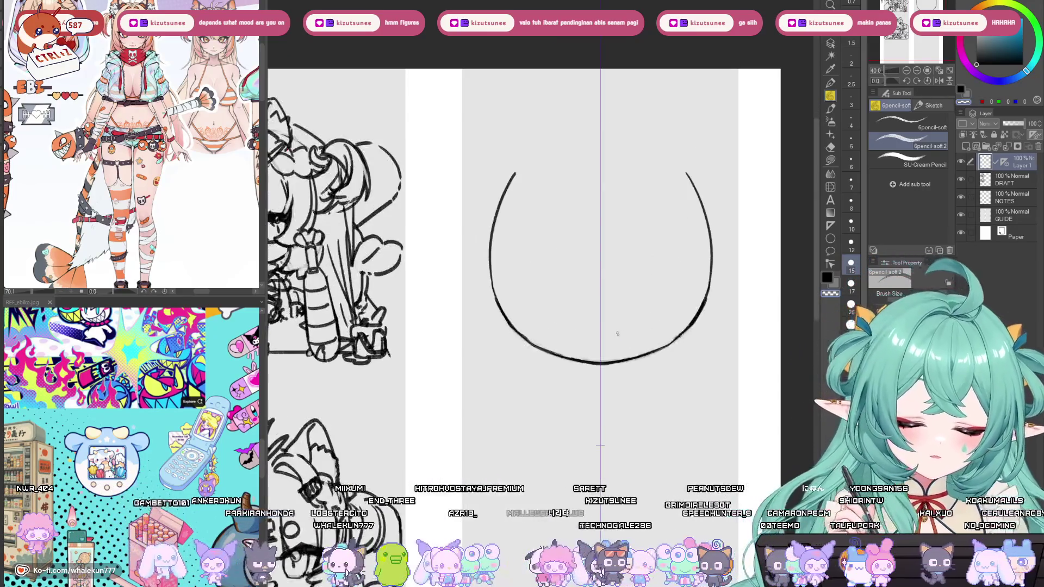
scroll(616, 367, "up", 3)
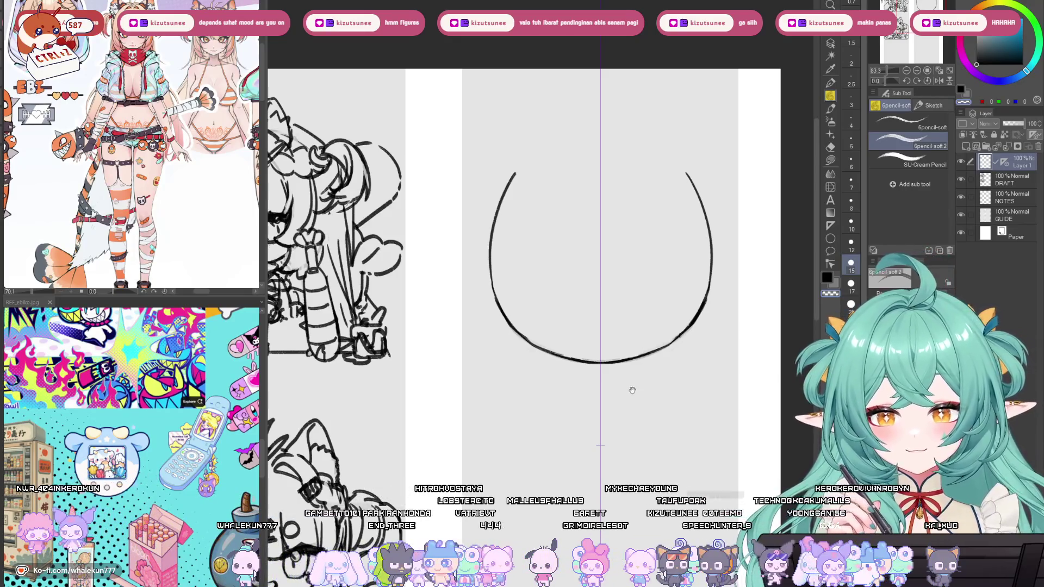
left_click_drag(634, 386, 628, 414)
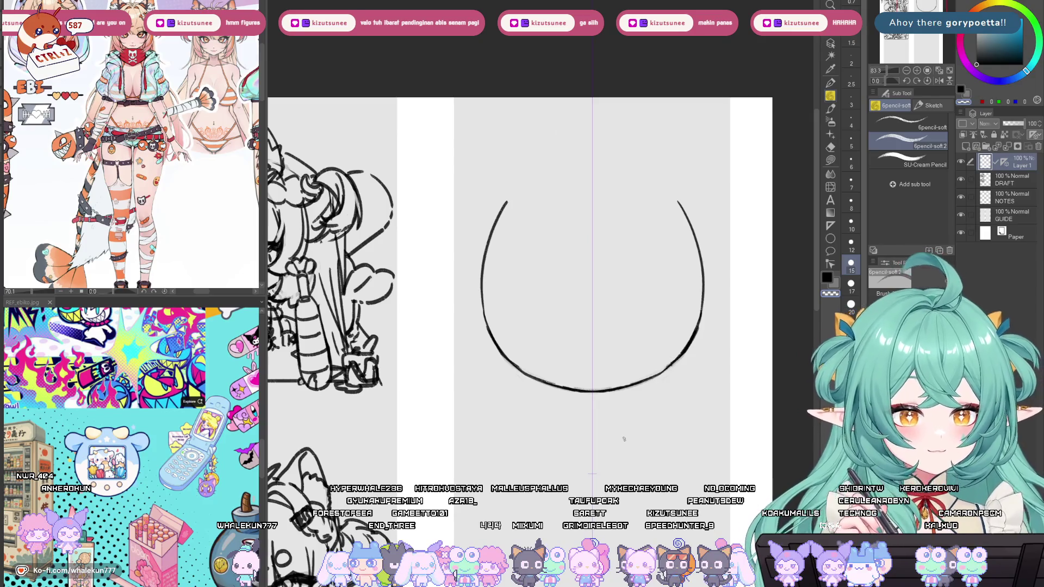
Flip the canvas to check symmetry, then join the head arcs at the top.
key("h")
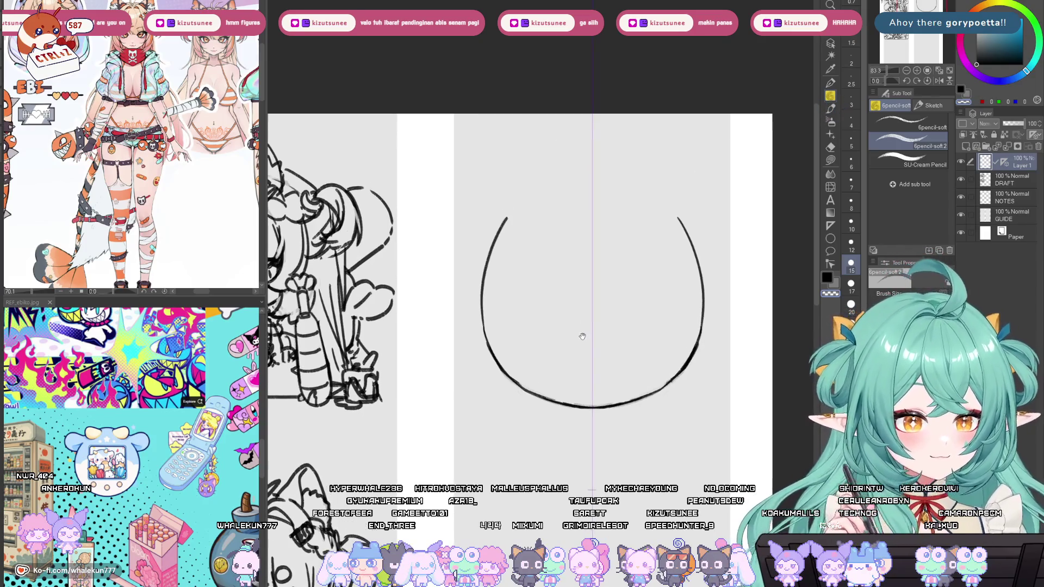
key("h")
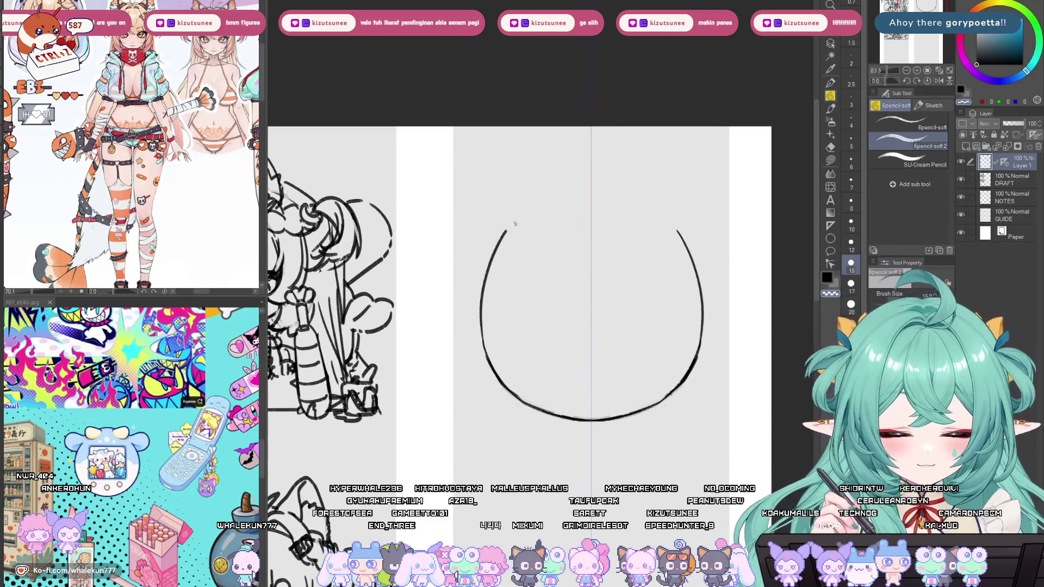
left_click_drag(512, 223, 553, 194)
left_click_drag(672, 223, 631, 187)
left_click_drag(530, 204, 555, 185)
mouse_move(514, 220)
left_mouse_down()
mouse_move(568, 183)
mouse_move(622, 182)
left_mouse_up()
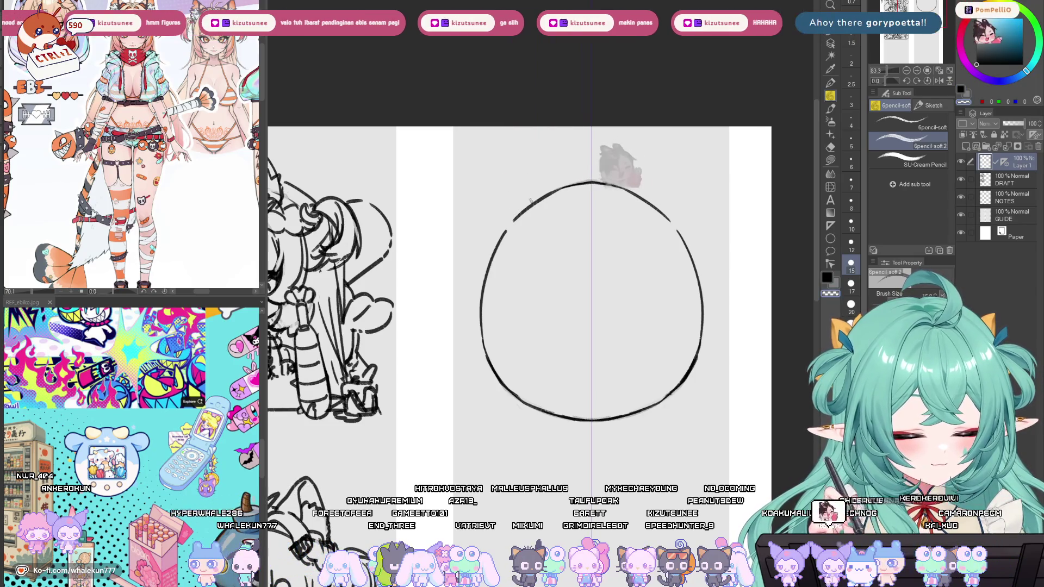
Draw mirrored antenna-like strokes on top of the head.
left_click_drag(546, 215, 549, 235)
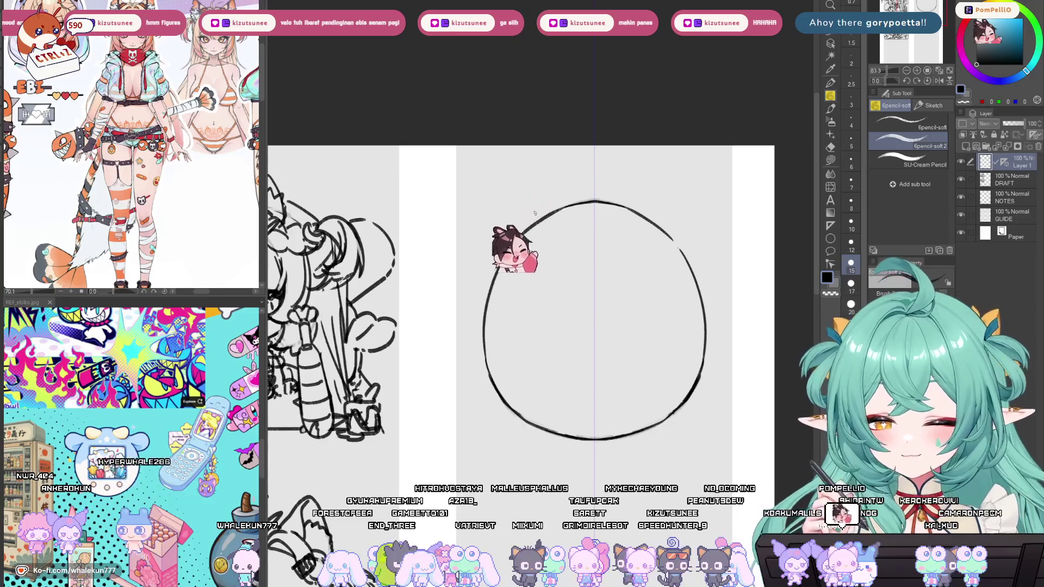
left_click_drag(627, 209, 652, 180)
left_click_drag(563, 208, 537, 179)
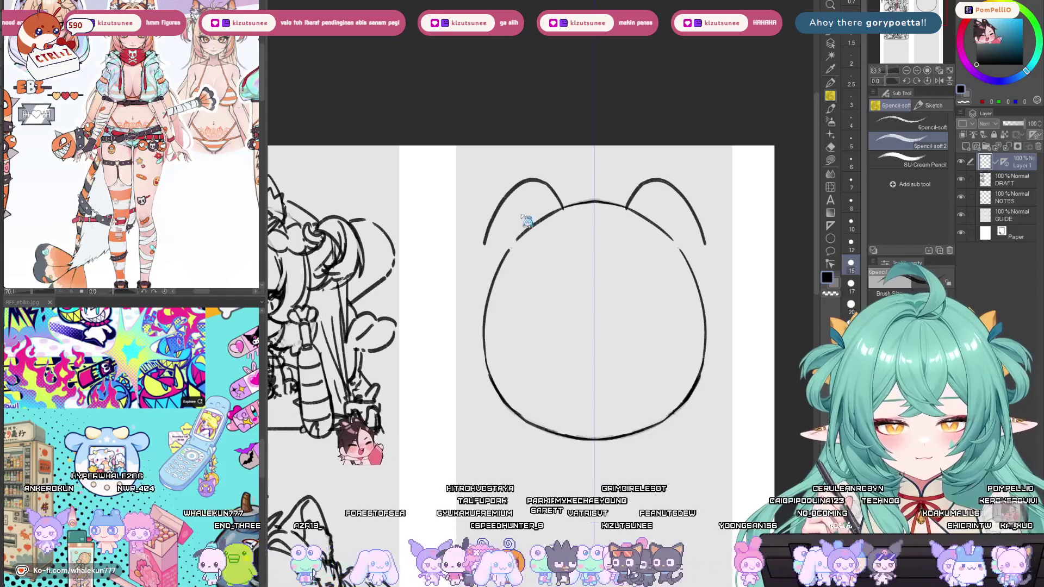
Replace the antenna strokes with mirrored cat ears on the head.
key("ctrl+z")
left_click_drag(565, 206, 493, 242)
mouse_move(622, 207)
left_mouse_down()
mouse_move(696, 242)
mouse_move(699, 277)
left_mouse_up()
left_click_drag(492, 283, 507, 239)
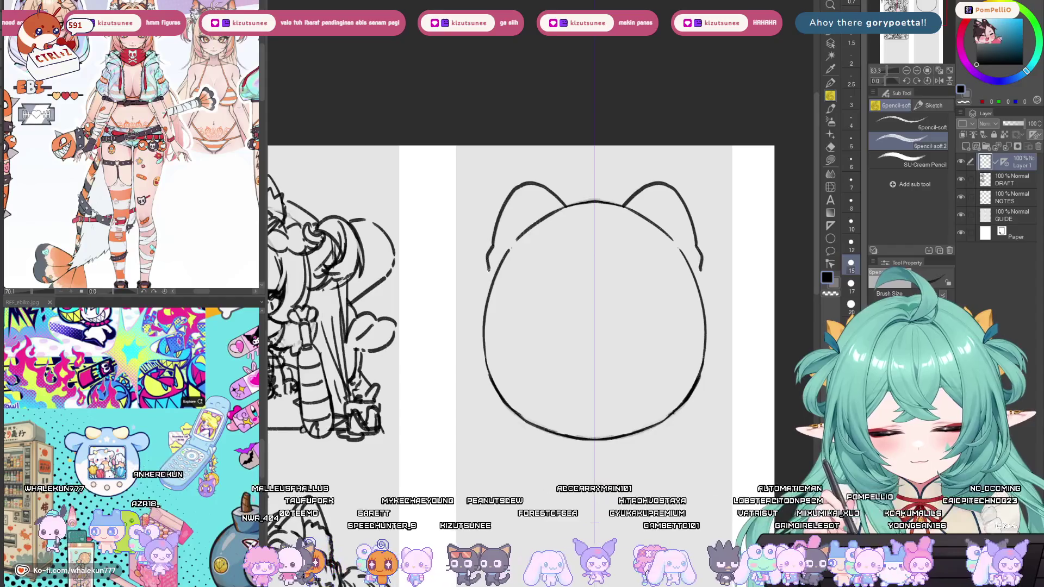
key("ctrl+z")
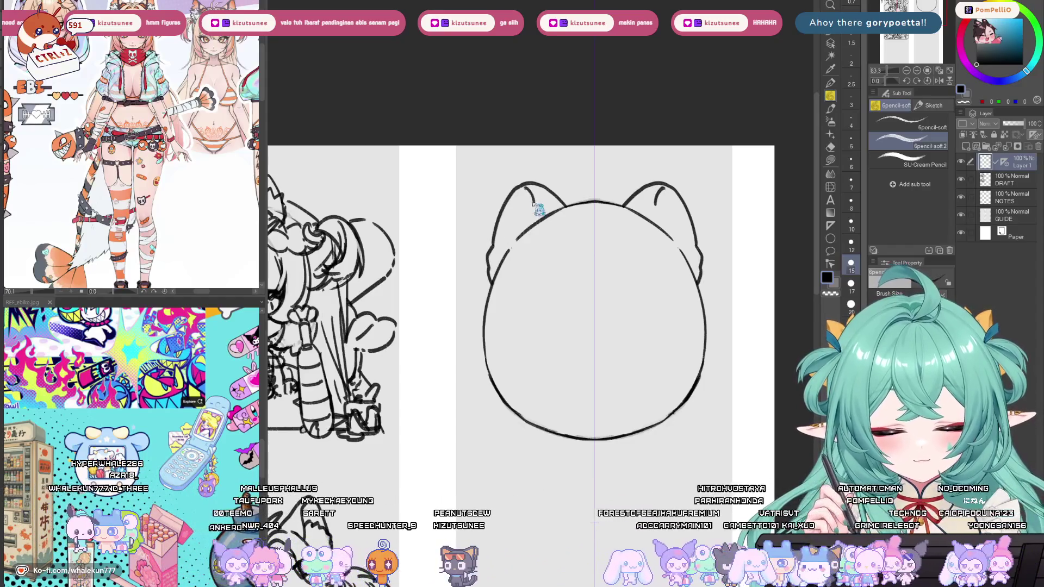
Draw mirrored inner-ear lines in both cat ears.
left_click_drag(531, 186, 534, 222)
left_click_drag(656, 185, 658, 222)
left_click_drag(522, 206, 535, 204)
left_click_drag(657, 207, 667, 204)
key("ctrl+z")
key("ctrl+z")
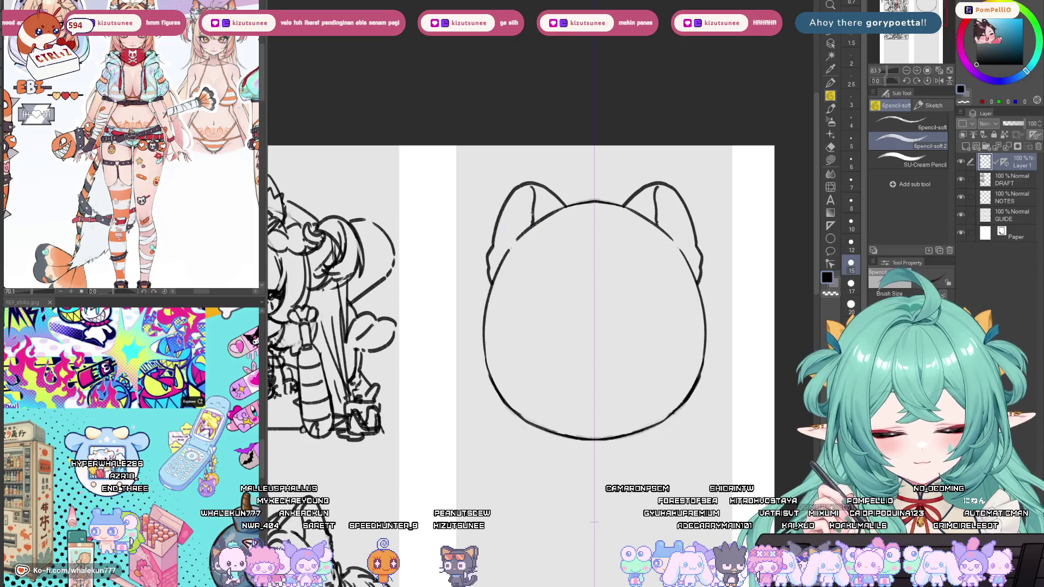
key("ctrl+z")
key("ctrl+z")
key("ctrl+z")
left_click_drag(493, 243, 498, 267)
key("ctrl+z")
left_click_drag(529, 186, 537, 219)
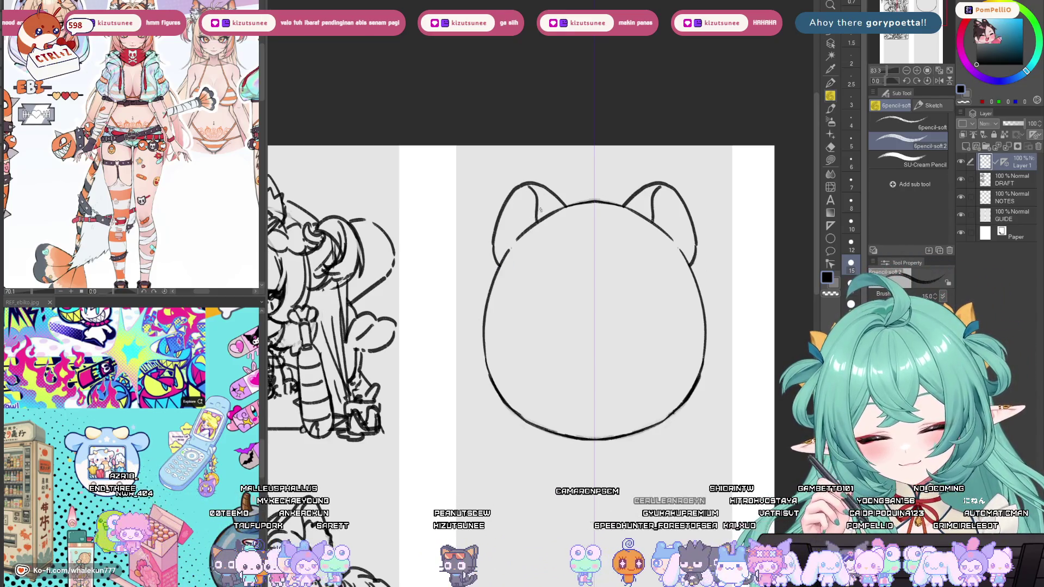
left_click_drag(582, 290, 578, 295)
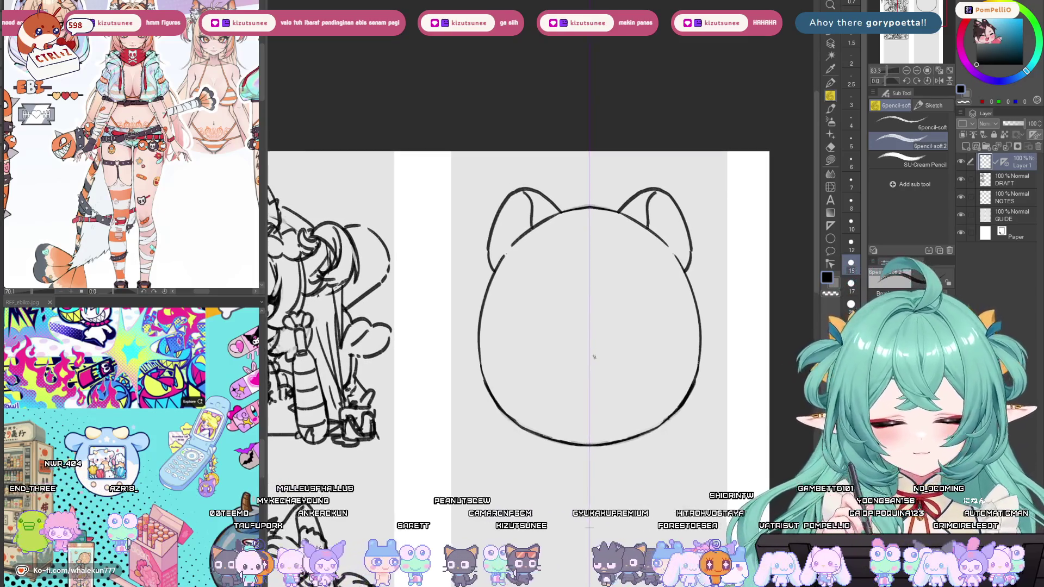
Scale the whole cat head down with Ctrl+T and confirm the transform.
key("ctrl+t")
left_click_drag(590, 440, 587, 350)
key("Return")
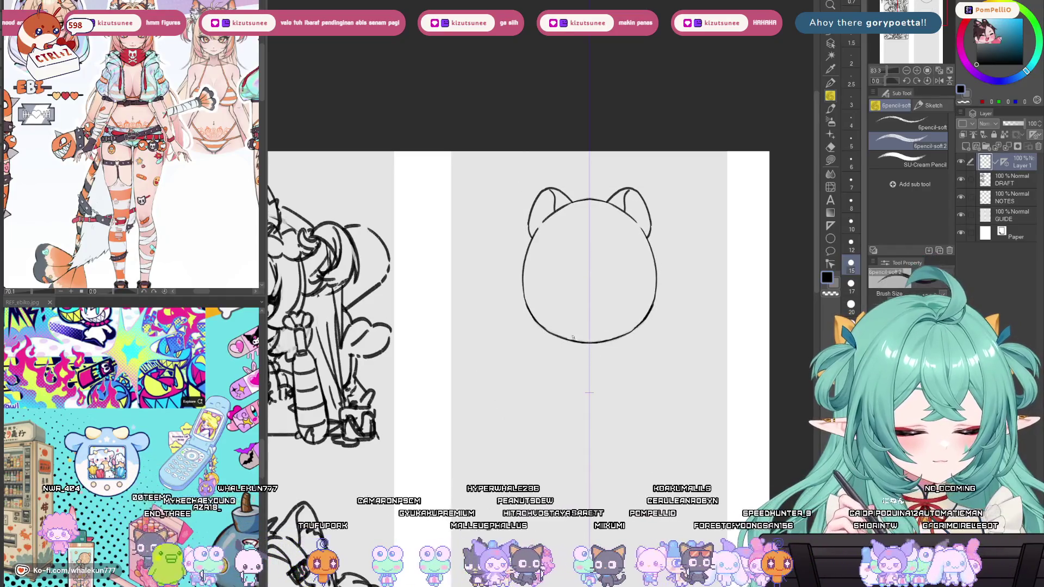
Make the pencil brush smaller and pan and zoom to frame the cat head.
scroll(571, 337, "up", 1)
scroll(581, 247, "up", 1)
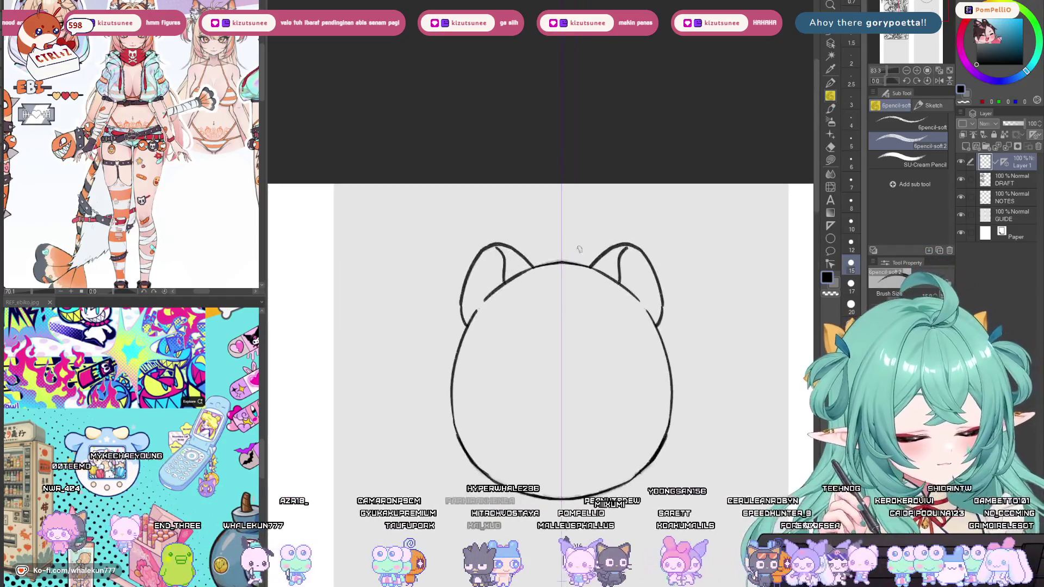
key("bracketleft")
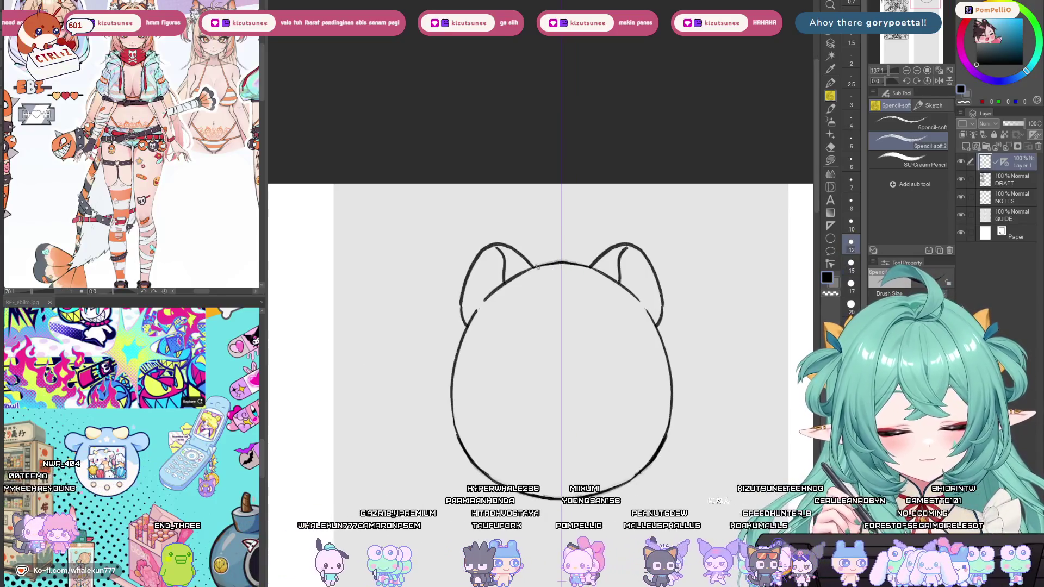
left_click_drag(568, 439, 570, 300)
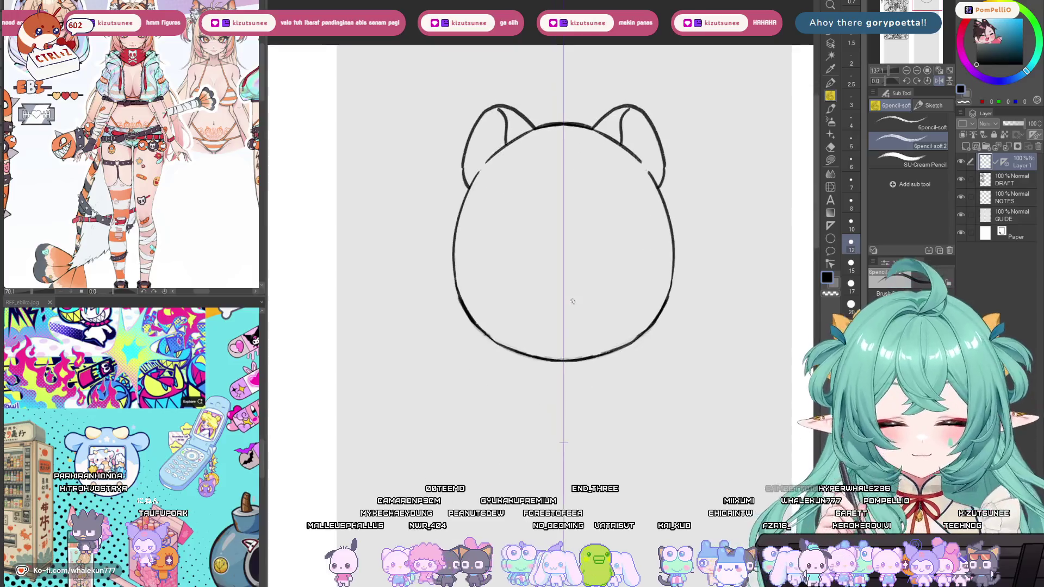
scroll(571, 301, "down", 3)
scroll(608, 398, "up", 3)
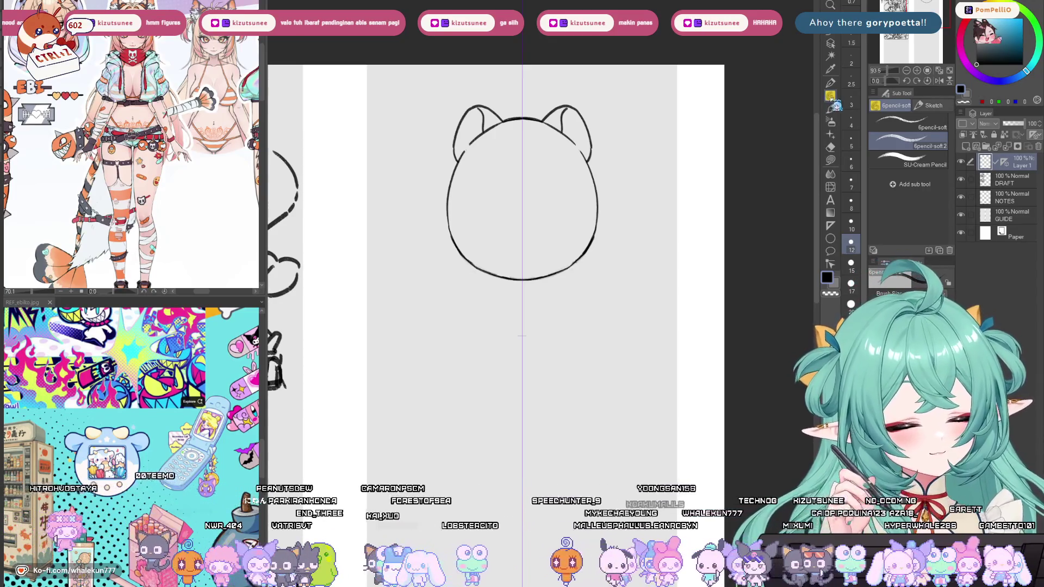
left_click_drag(500, 422, 543, 416)
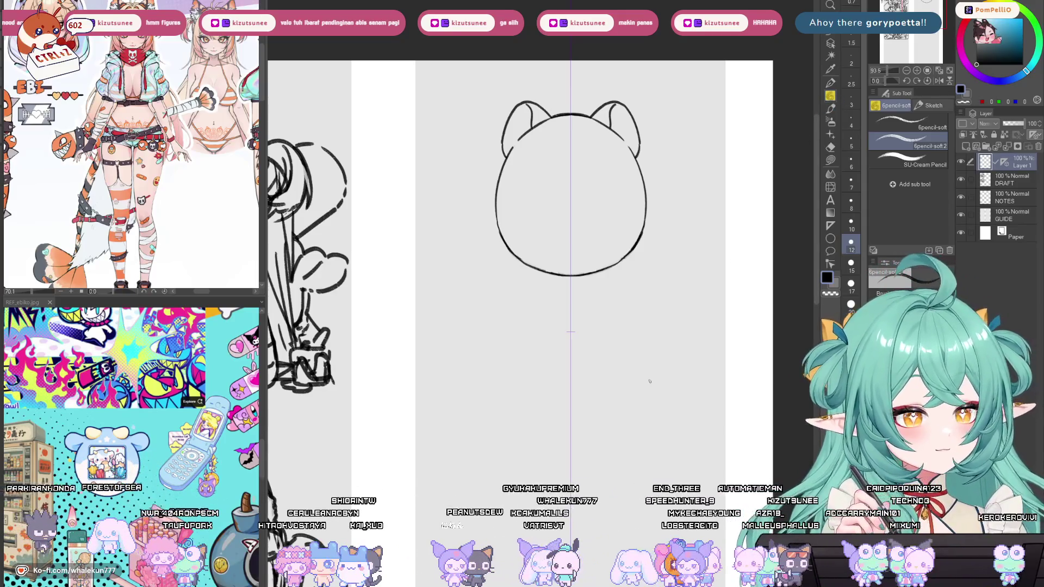
left_click_drag(648, 399, 644, 410)
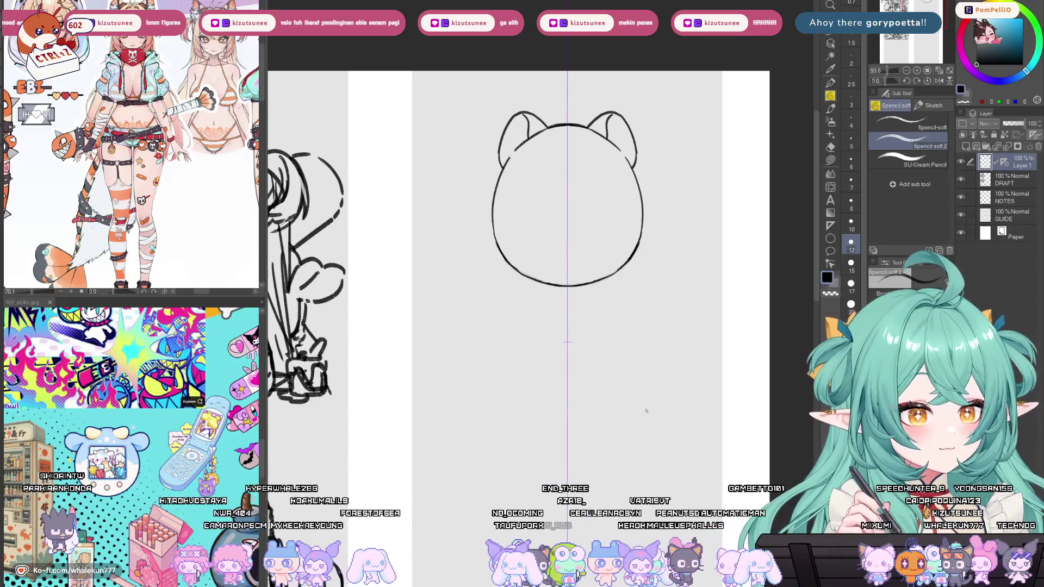
scroll(567, 342, "up", 4)
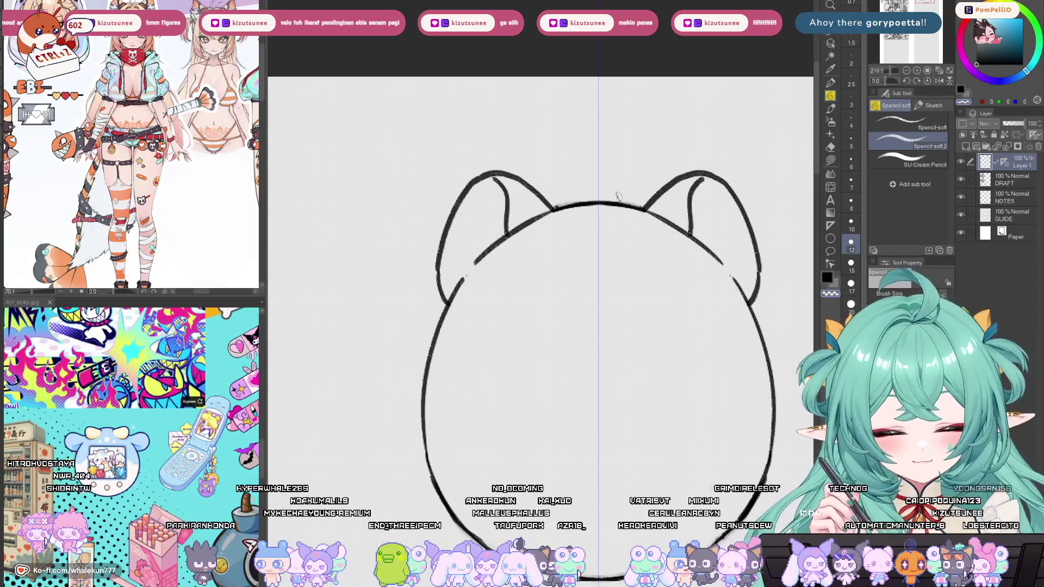
left_click_drag(595, 208, 607, 207)
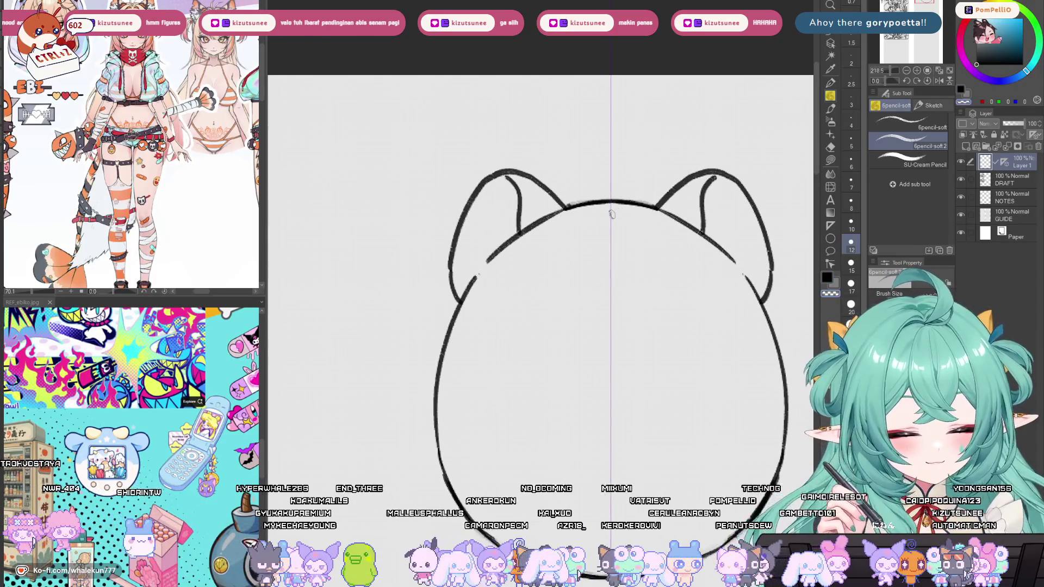
scroll(558, 288, "down", 3)
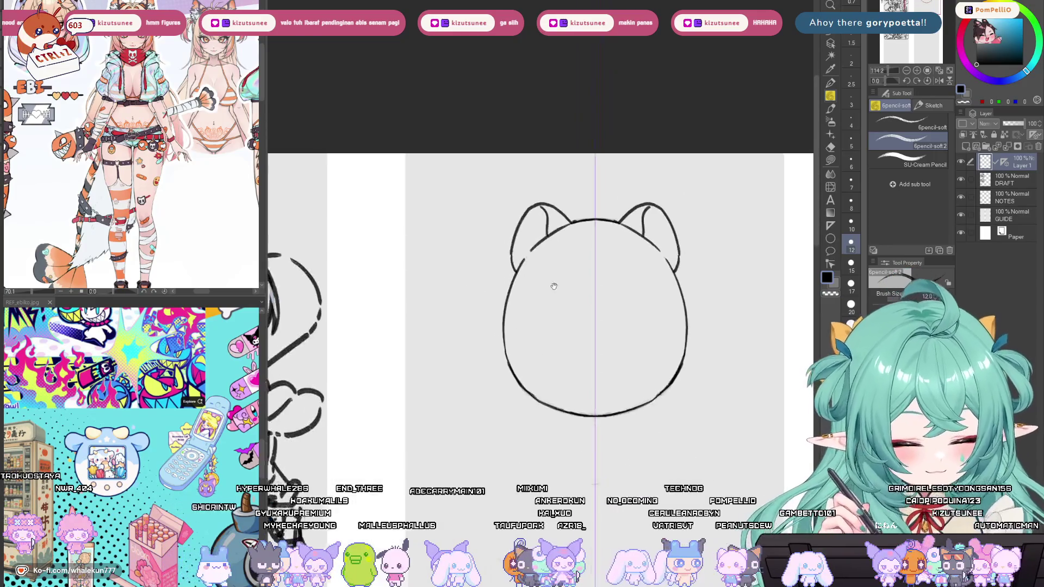
left_click_drag(557, 289, 517, 277)
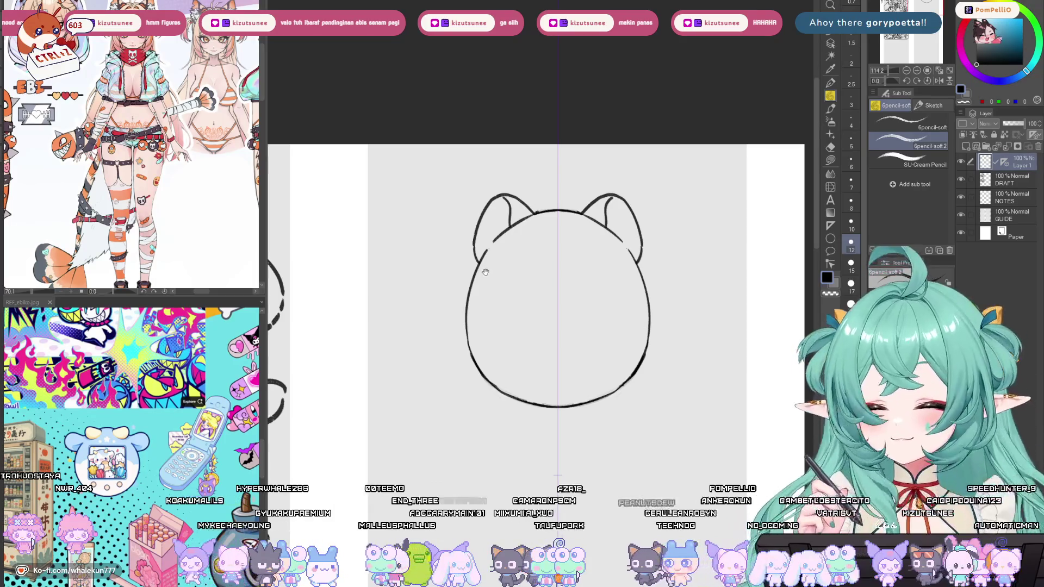
mouse_move(504, 268)
left_mouse_down()
mouse_move(484, 269)
mouse_move(591, 253)
left_mouse_up()
Draw the mirrored sides and closed bottom of the inner screen outline.
key("ctrl+z")
key("ctrl+z")
left_click_drag(477, 257, 473, 345)
key("ctrl+z")
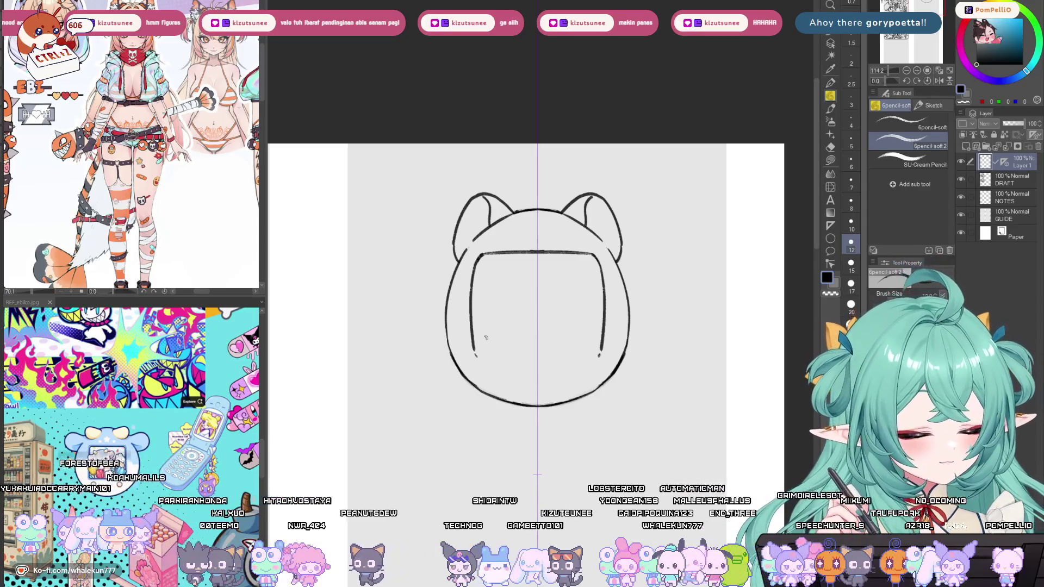
left_click_drag(538, 370, 607, 363)
key("ctrl+z")
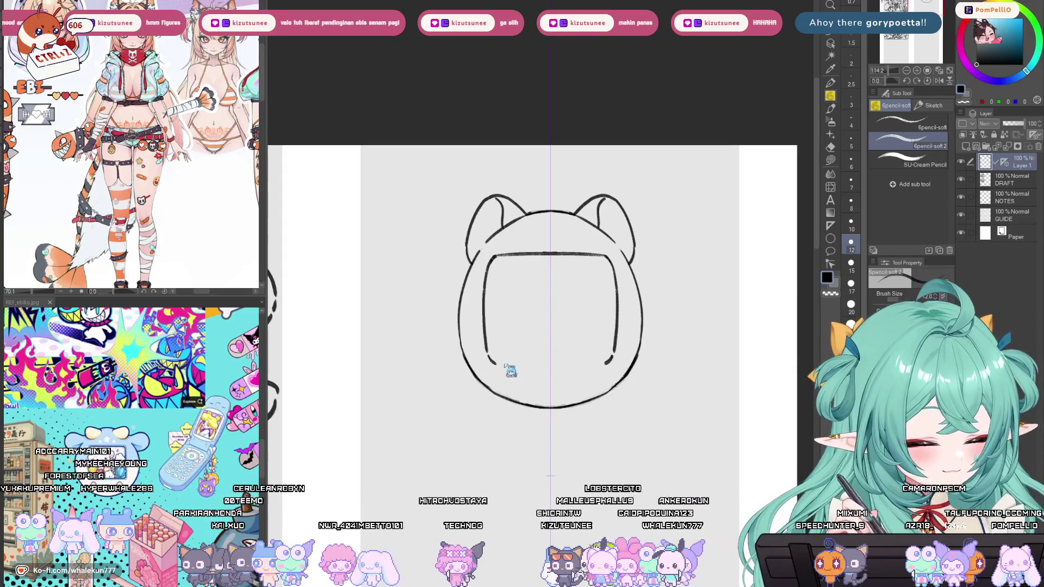
mouse_move(488, 360)
left_mouse_down()
mouse_move(590, 363)
mouse_move(540, 368)
left_mouse_up()
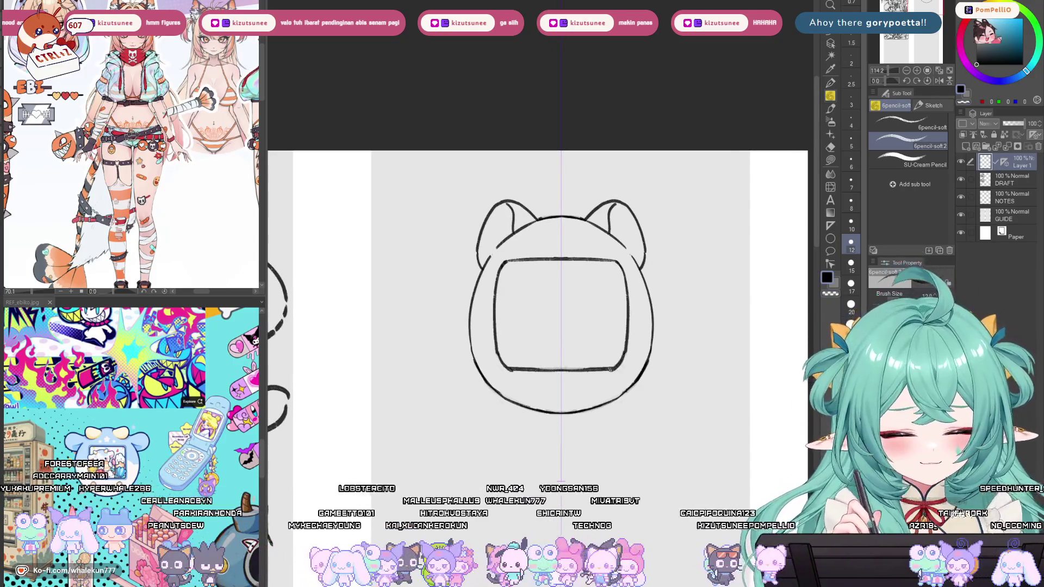
Retrace the screen's top, side and bottom edges to make a double outline.
mouse_move(503, 263)
left_mouse_down()
mouse_move(620, 260)
mouse_move(556, 257)
left_mouse_up()
key("ctrl+z")
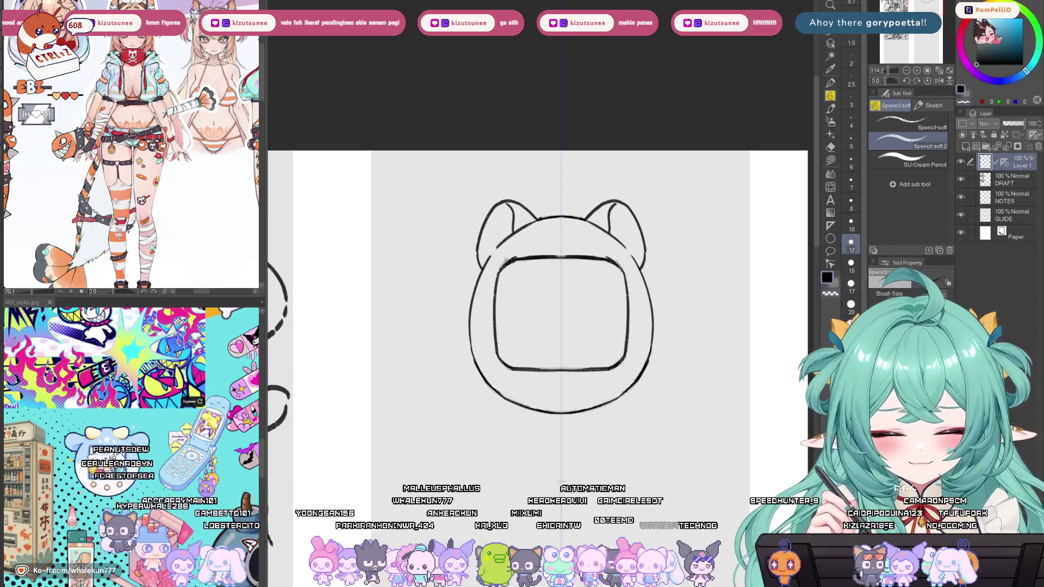
left_click_drag(492, 268, 489, 332)
key("ctrl+z")
mouse_move(493, 278)
left_mouse_down()
mouse_move(492, 363)
mouse_move(555, 375)
left_mouse_up()
key("ctrl+z")
key("ctrl+z")
key("ctrl+z")
left_click_drag(617, 367, 573, 375)
left_click_drag(511, 257, 566, 253)
key("ctrl+z")
key("ctrl+z")
key("ctrl+z")
key("ctrl+z")
key("ctrl+z")
key("ctrl+z")
key("ctrl+z")
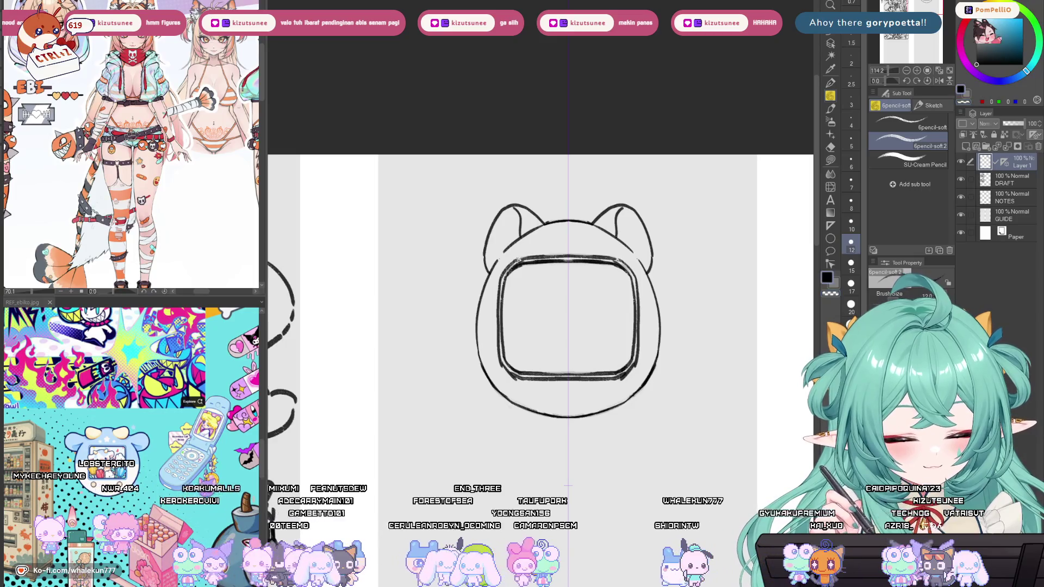
Sketch a small round button below the screen, undoing the first attempt.
mouse_move(610, 250)
left_mouse_down()
mouse_move(587, 347)
mouse_move(535, 209)
left_mouse_up()
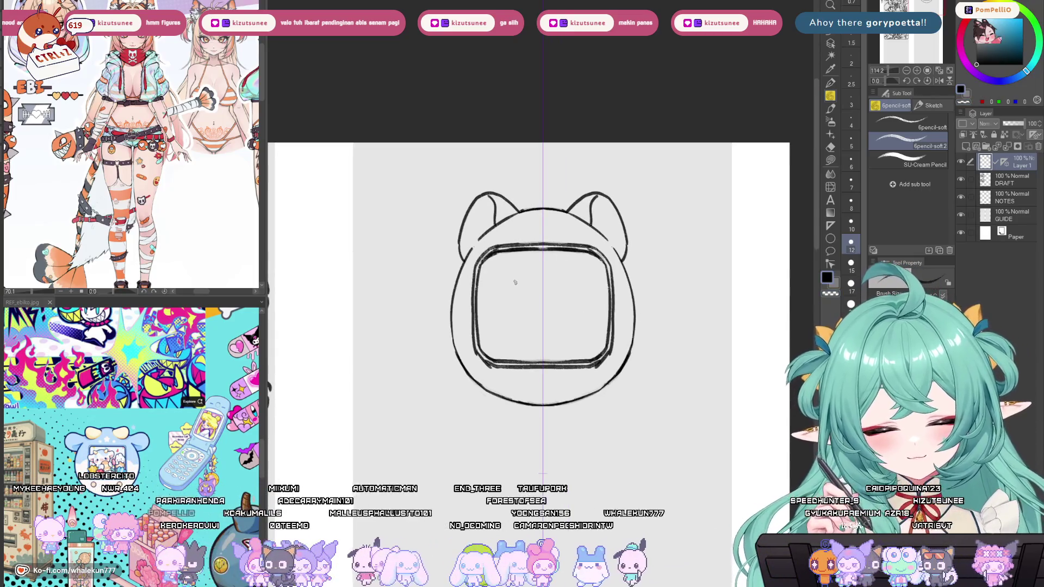
mouse_move(511, 291)
left_mouse_down()
mouse_move(517, 302)
mouse_move(544, 299)
left_mouse_up()
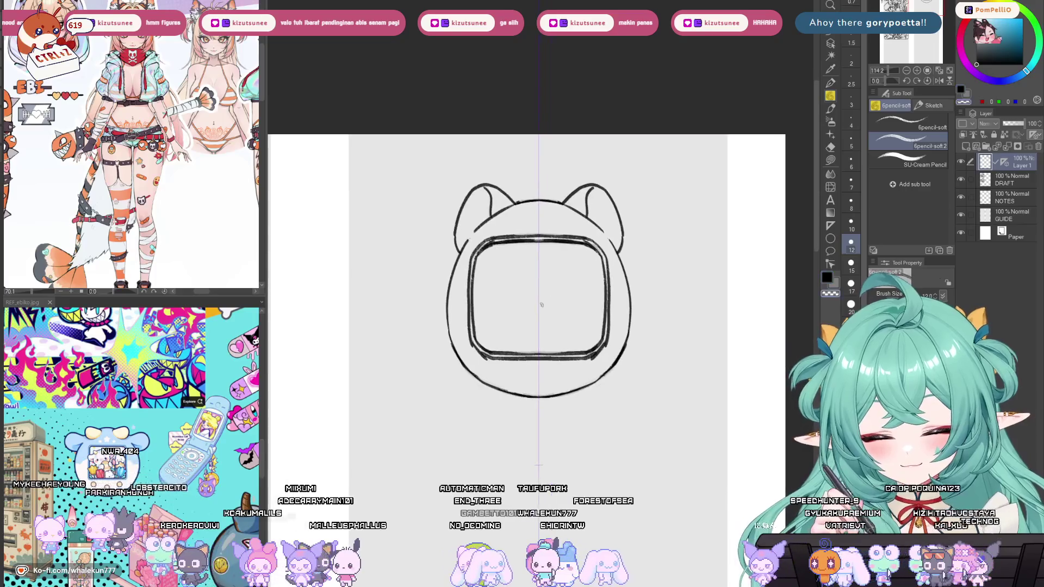
mouse_move(538, 364)
left_mouse_down()
mouse_move(525, 376)
mouse_move(538, 363)
mouse_move(550, 370)
mouse_move(541, 387)
left_mouse_up()
key("ctrl+z")
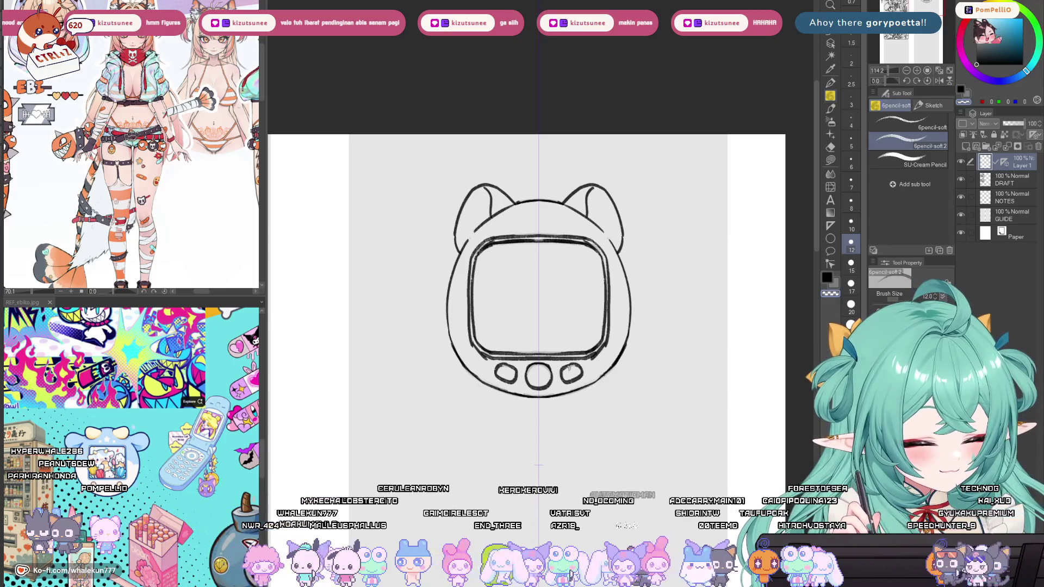
Reframe the view over the device and undo the first forehead heart sketch.
left_click_drag(600, 321, 582, 353)
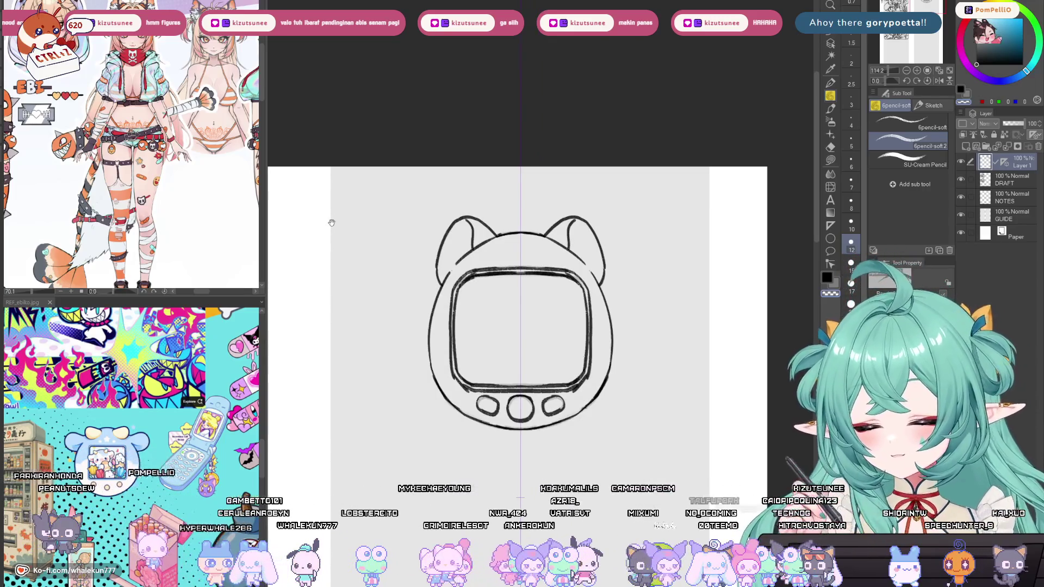
scroll(519, 228, "up", 3)
mouse_move(513, 280)
left_mouse_down()
mouse_move(521, 260)
mouse_move(518, 321)
mouse_move(536, 298)
mouse_move(517, 327)
mouse_move(551, 325)
left_mouse_up()
key("ctrl+z")
Redraw the forehead heart with curled marks on each side, then zoom out to compare.
key("ctrl+z")
mouse_move(487, 312)
left_mouse_down()
mouse_move(489, 326)
mouse_move(477, 325)
left_mouse_up()
key("ctrl+z")
key("ctrl+z")
left_click_drag(554, 313, 568, 314)
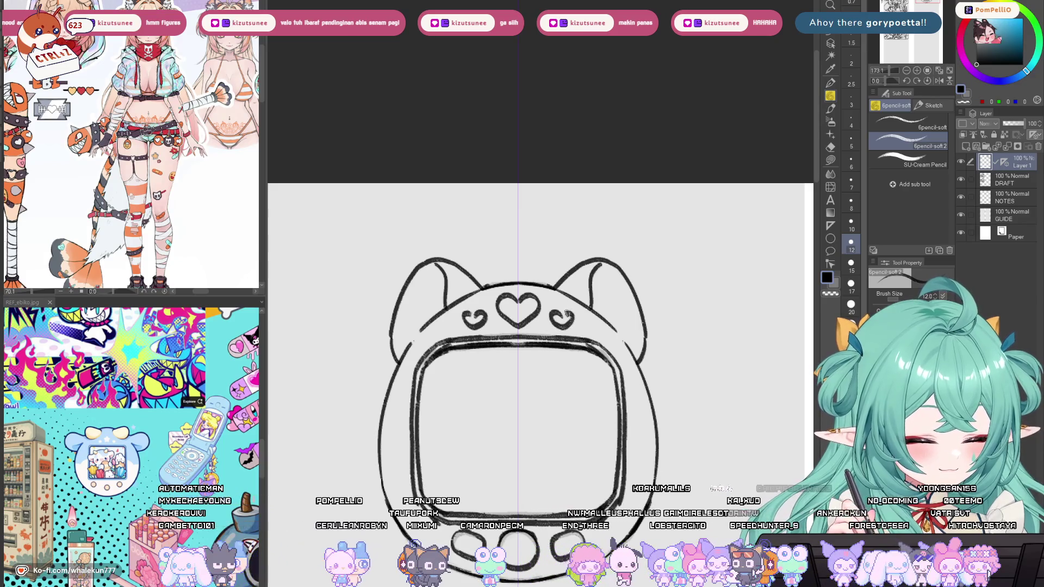
scroll(569, 298, "down", 5)
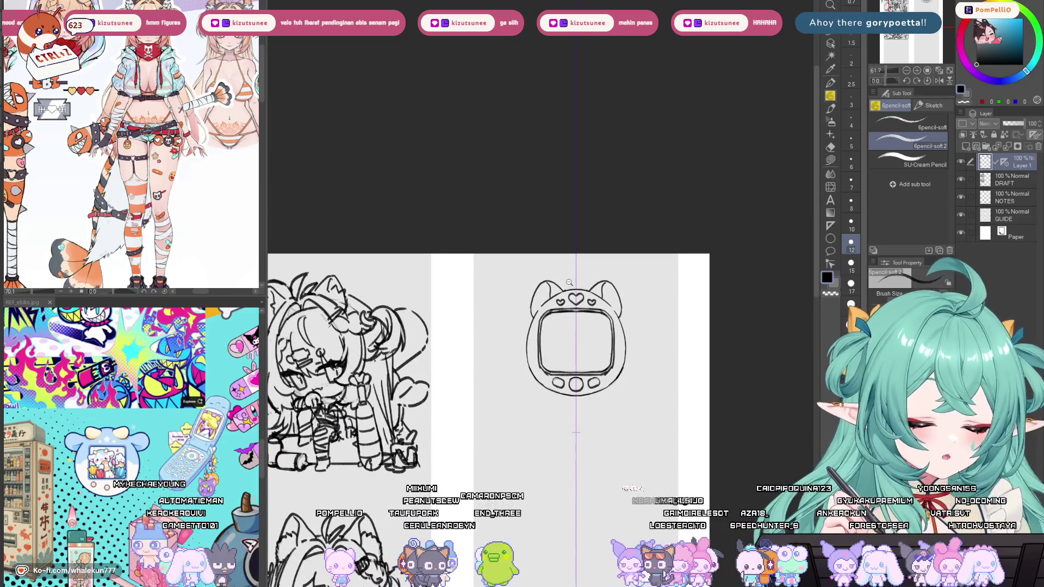
scroll(569, 304, "up", 4)
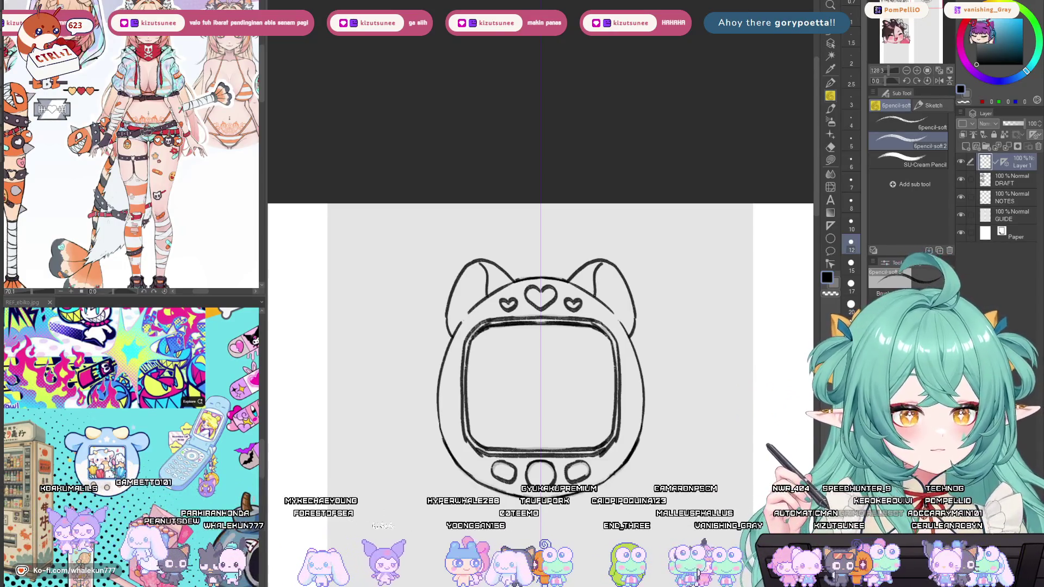
scroll(634, 303, "down", 5)
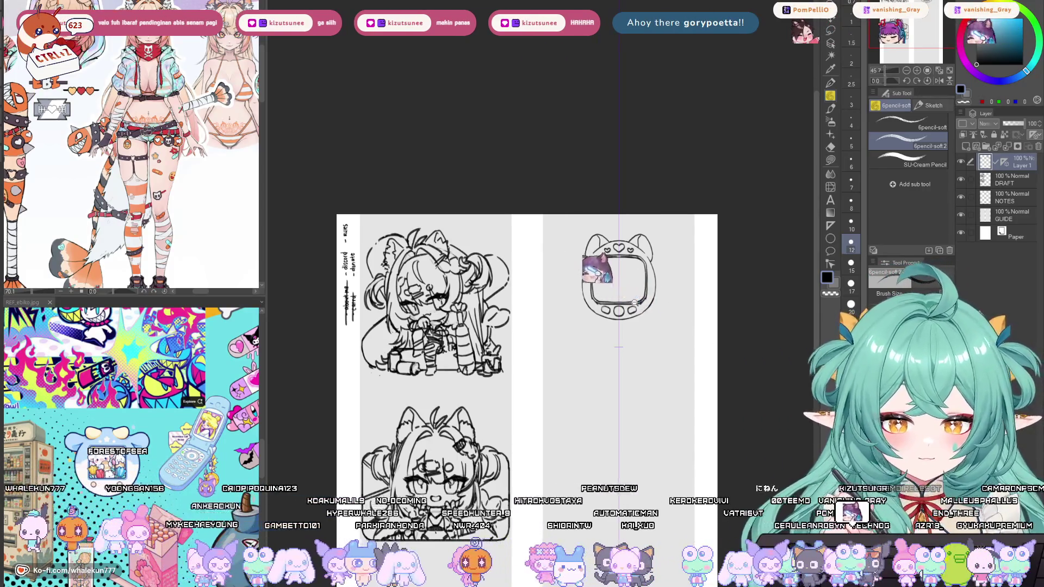
scroll(634, 303, "up", 3)
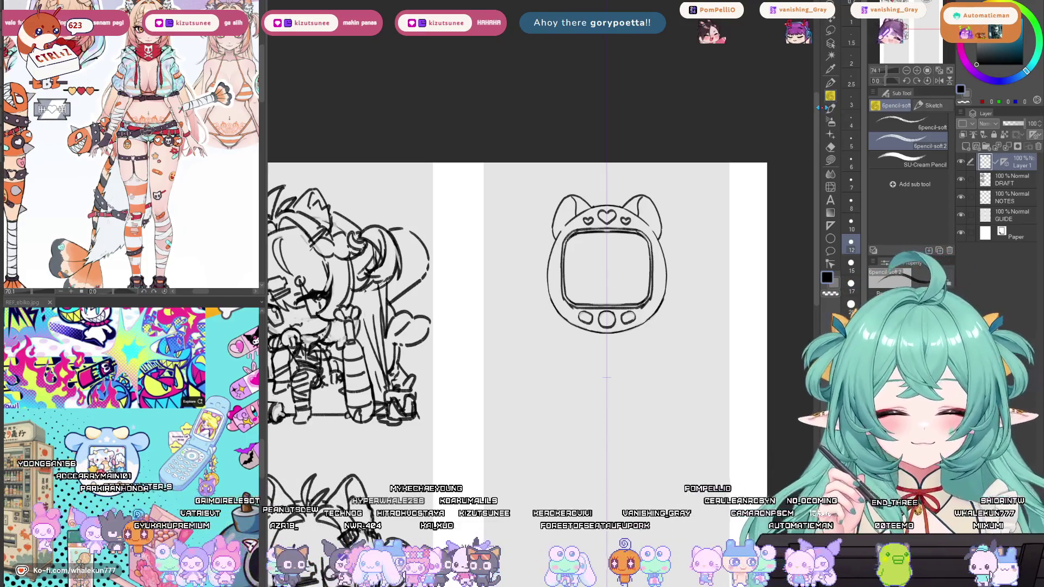
Draw a mirrored horizontal band line across both edges of the device.
scroll(564, 239, "up", 3)
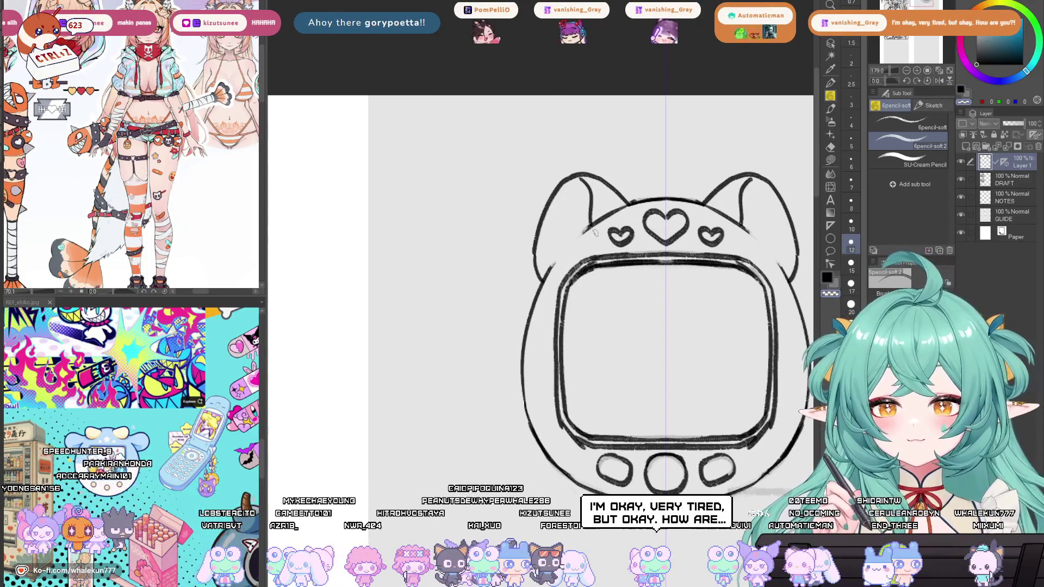
left_click_drag(605, 235, 595, 260)
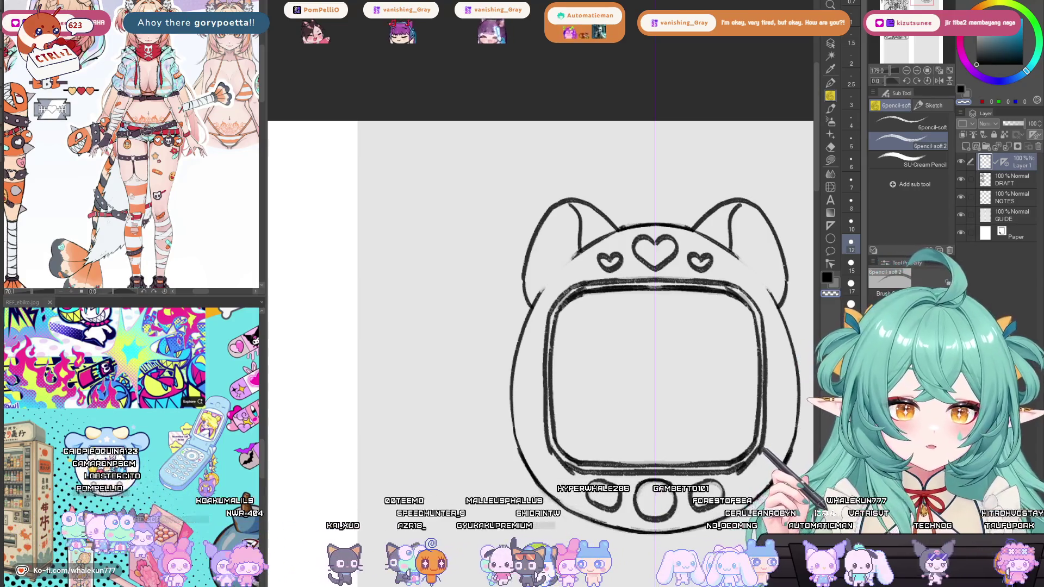
left_click_drag(654, 396, 593, 326)
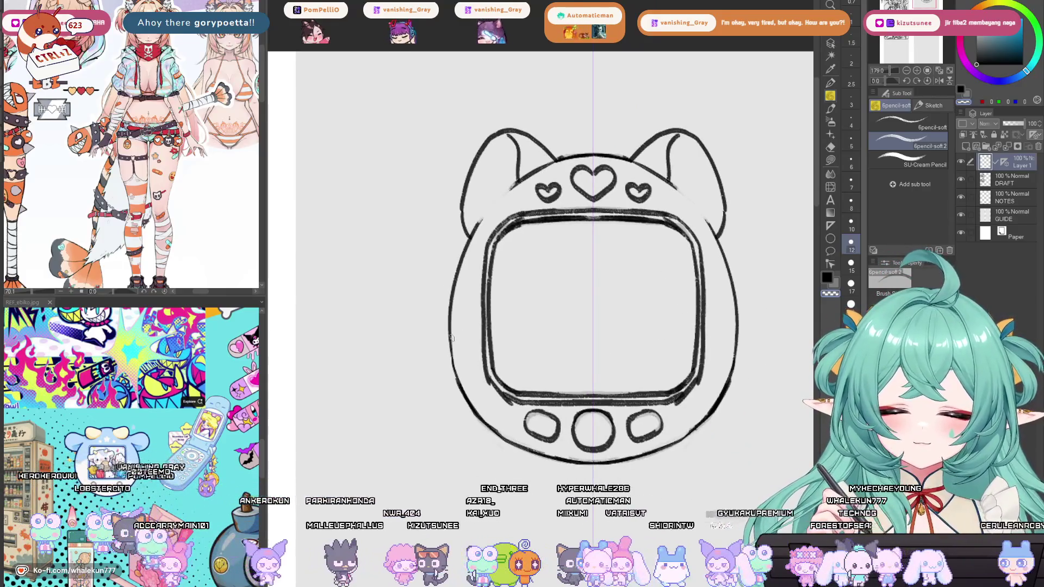
left_click_drag(450, 321, 484, 321)
left_click_drag(451, 368, 486, 375)
key("ctrl+z")
key("ctrl+z")
Add a mirrored line across the lower sides and darken the device's bottom outline.
left_click_drag(474, 416, 578, 419)
left_click_drag(553, 457, 597, 458)
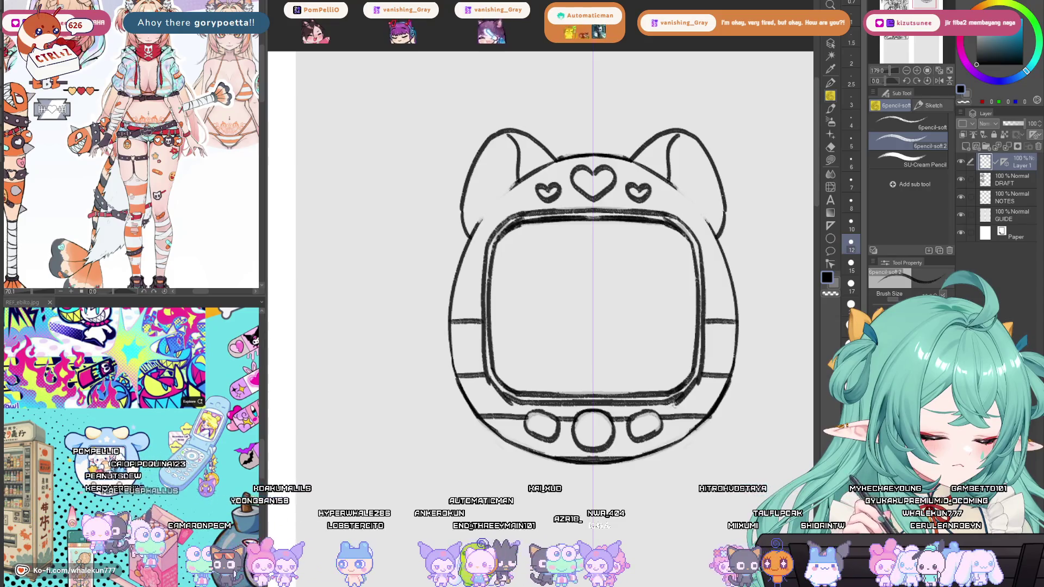
scroll(673, 403, "down", 5)
scroll(652, 373, "up", 2)
left_click_drag(653, 373, 602, 369)
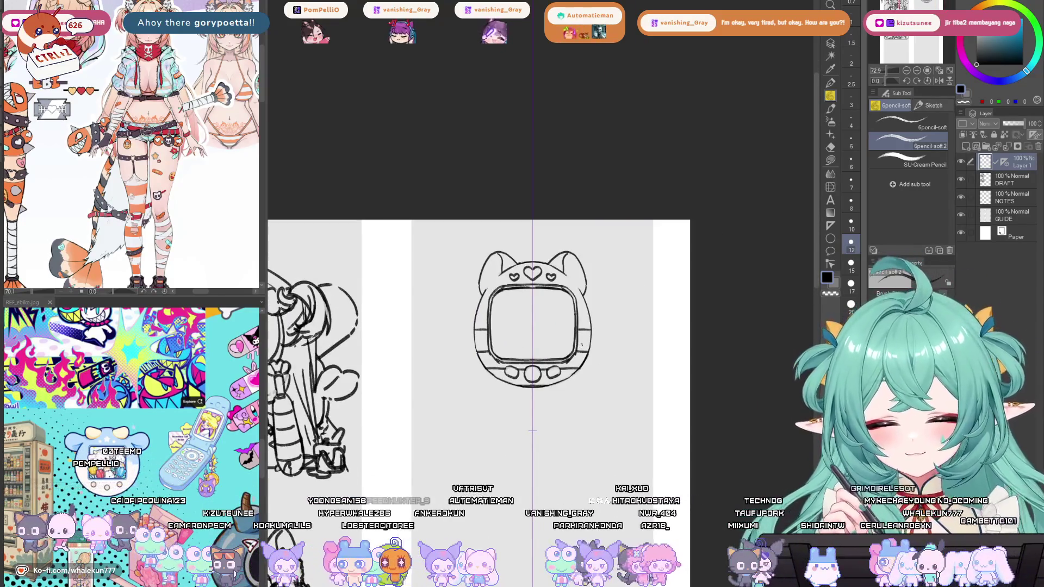
scroll(549, 352, "up", 3)
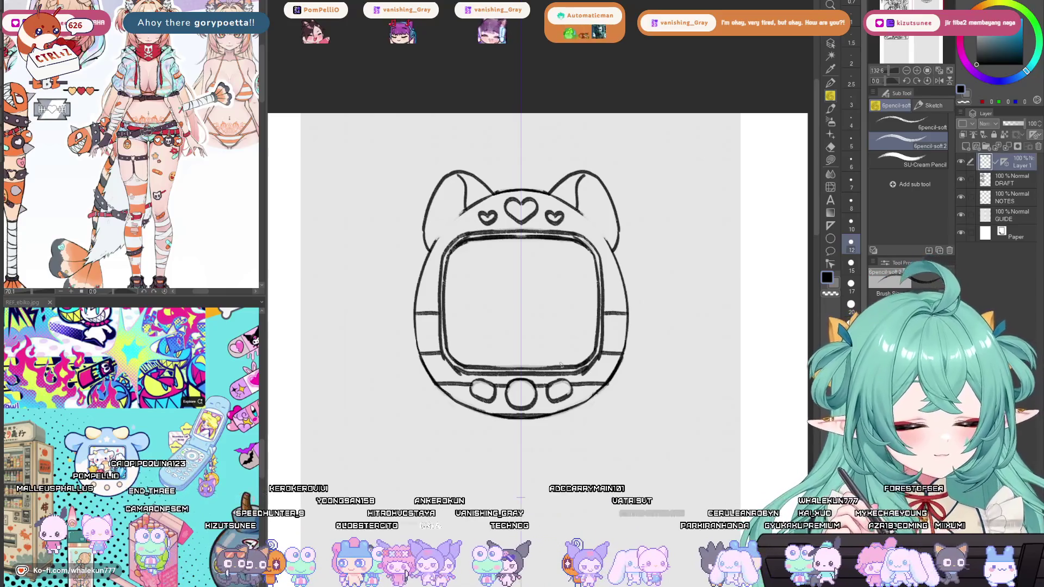
scroll(598, 392, "down", 5)
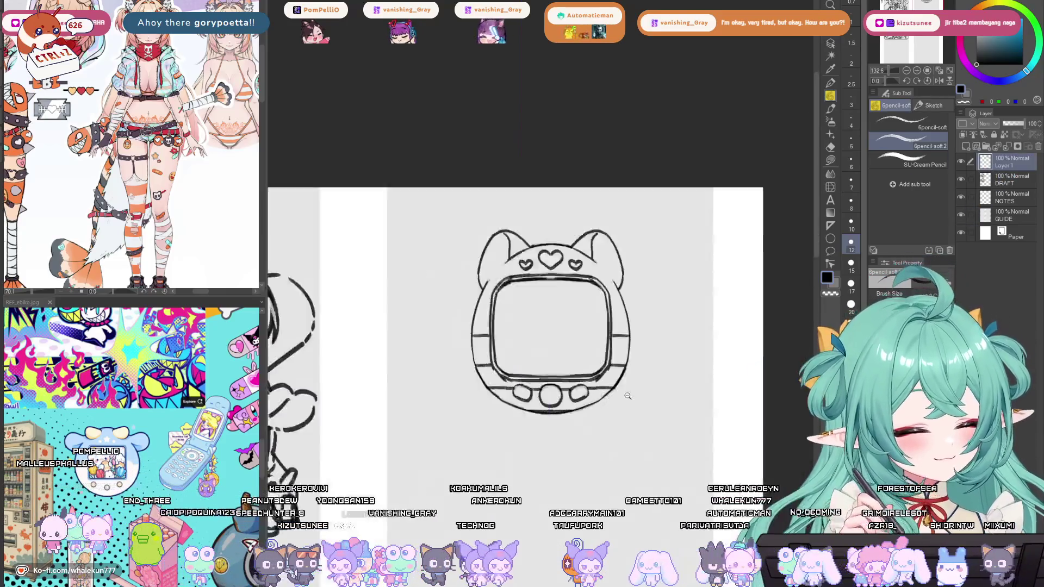
scroll(625, 391, "down", 1)
scroll(636, 386, "up", 2)
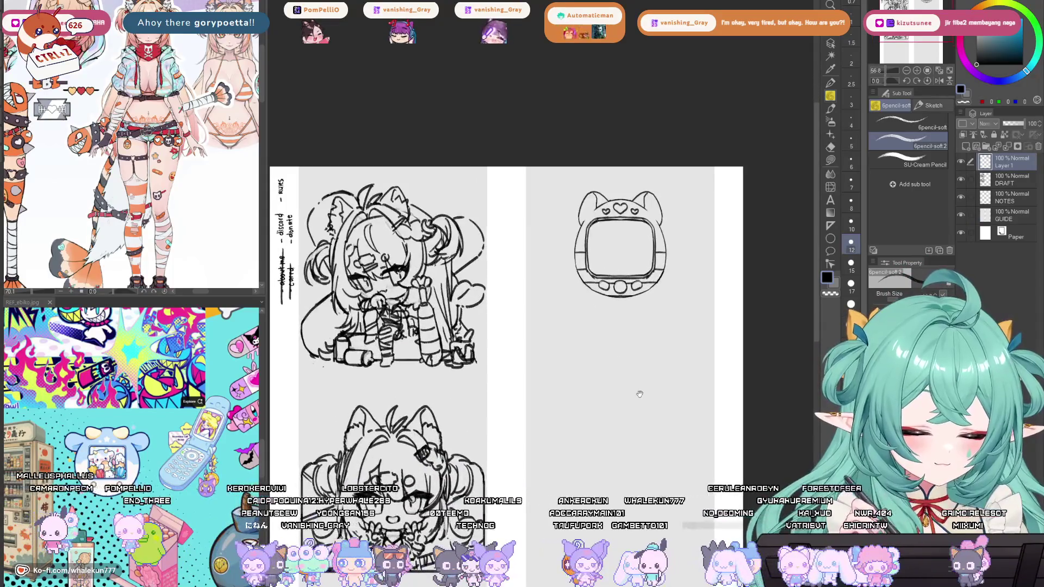
left_click_drag(636, 439, 646, 429)
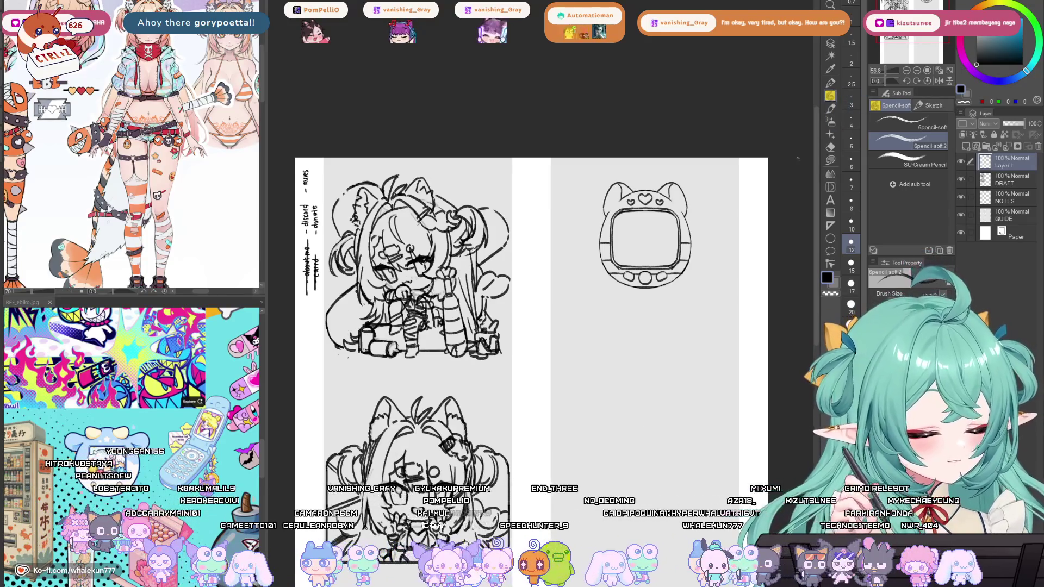
scroll(656, 263, "up", 3)
scroll(630, 244, "up", 3)
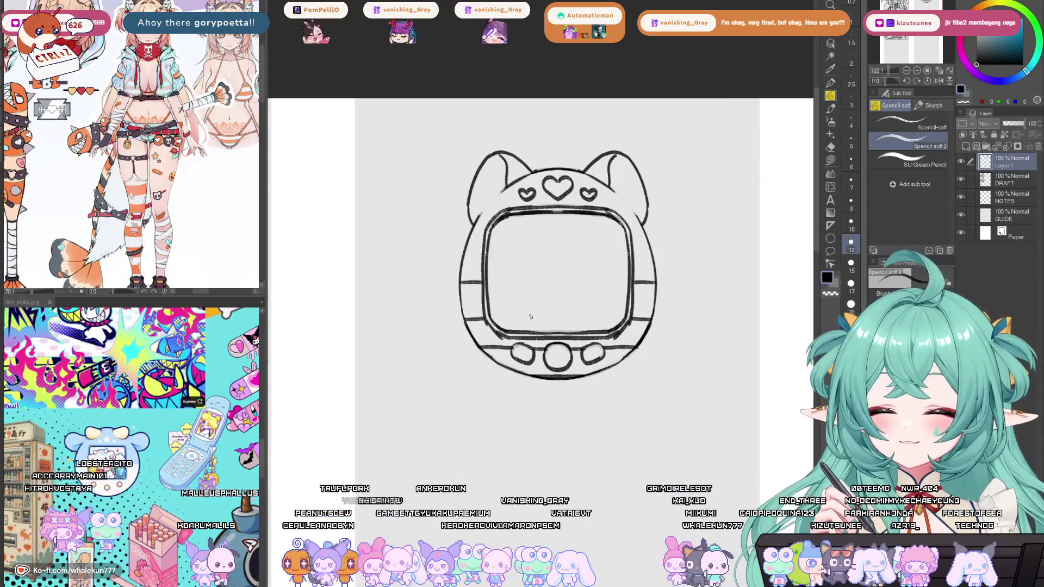
Place a vertical symmetry ruler and retry mirrored mouth and screen-side strokes.
mouse_move(564, 303)
left_mouse_down("shift")
mouse_move(557, 238)
mouse_move(523, 229)
mouse_move(554, 238)
mouse_move(538, 224)
mouse_move(517, 229)
mouse_move(499, 302)
left_mouse_up("shift")
key("ctrl+z")
key("ctrl+z")
key("ctrl+z")
key("c")
mouse_move(517, 231)
left_mouse_down()
mouse_move(531, 222)
mouse_move(511, 243)
mouse_move(498, 290)
left_mouse_up()
key("ctrl+z")
key("ctrl+z")
left_click_drag(528, 225, 501, 287)
key("ctrl+z")
mouse_move(519, 228)
left_mouse_down()
mouse_move(499, 305)
mouse_move(542, 328)
mouse_move(574, 297)
left_mouse_up()
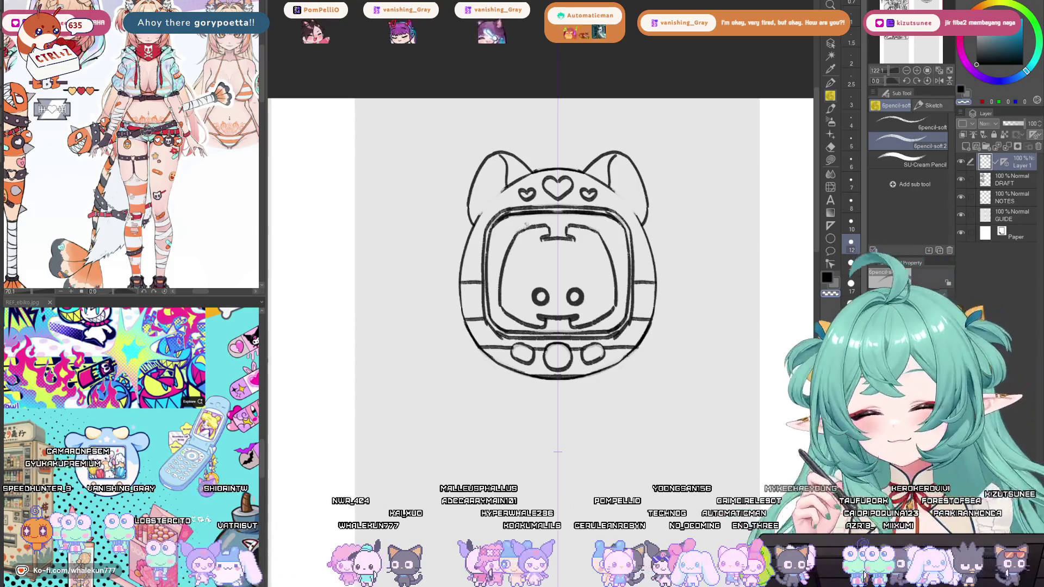
mouse_move(544, 227)
left_mouse_down()
mouse_move(514, 239)
mouse_move(546, 227)
left_mouse_up()
key("ctrl+z")
key("ctrl+z")
key("ctrl+z")
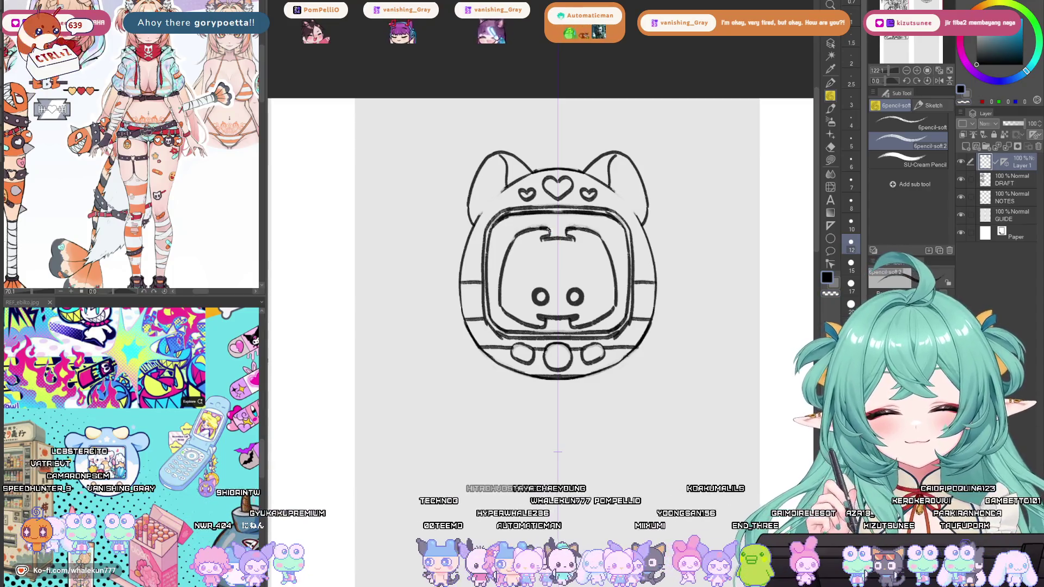
Zoom in and lasso around the face inside the Tamagotchi screen.
key("ctrl+0")
key("ctrl+plus")
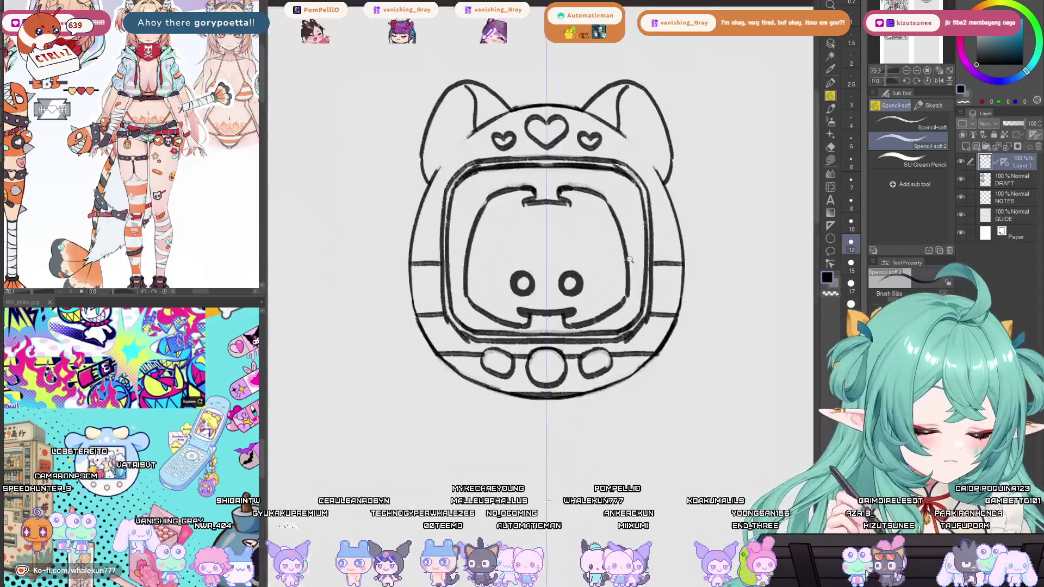
key("m")
mouse_move(632, 269)
left_mouse_down()
mouse_move(638, 289)
mouse_move(625, 307)
mouse_move(582, 327)
mouse_move(541, 321)
mouse_move(590, 170)
mouse_move(633, 256)
left_mouse_up()
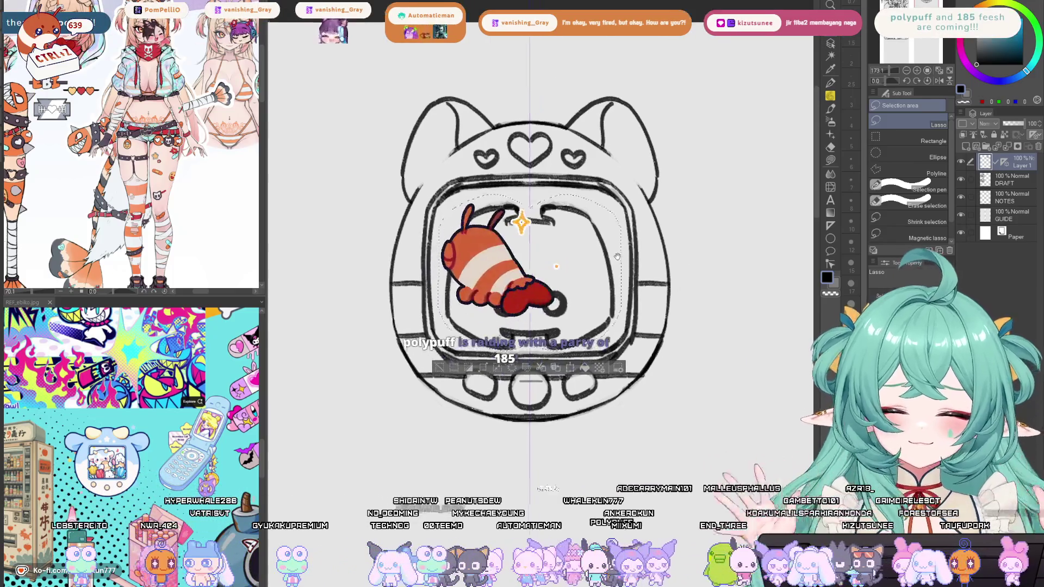
Adjust the view and undo the last change on the device sketch.
scroll(574, 297, "down", 2)
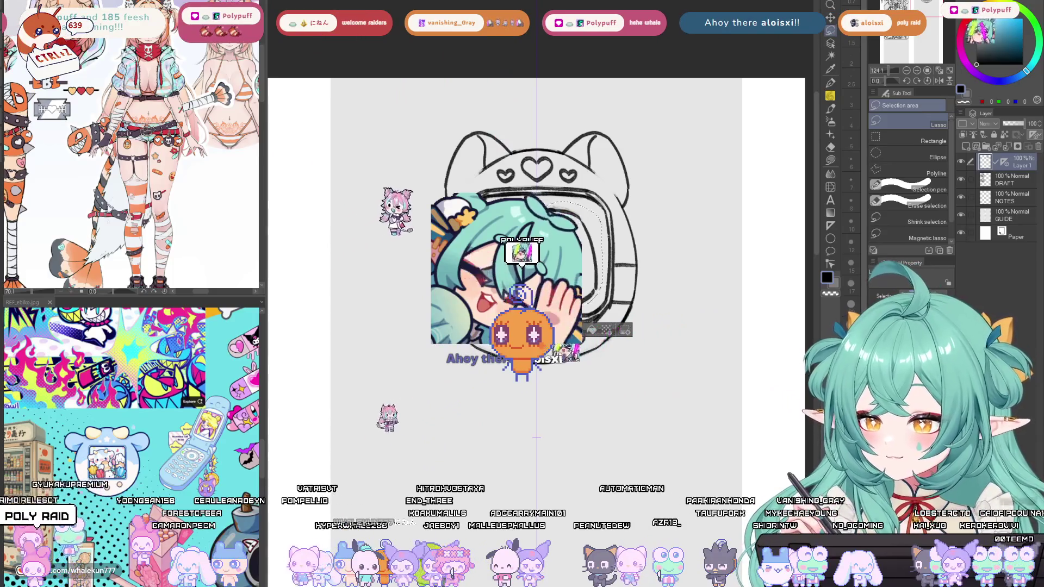
key("ctrl+z")
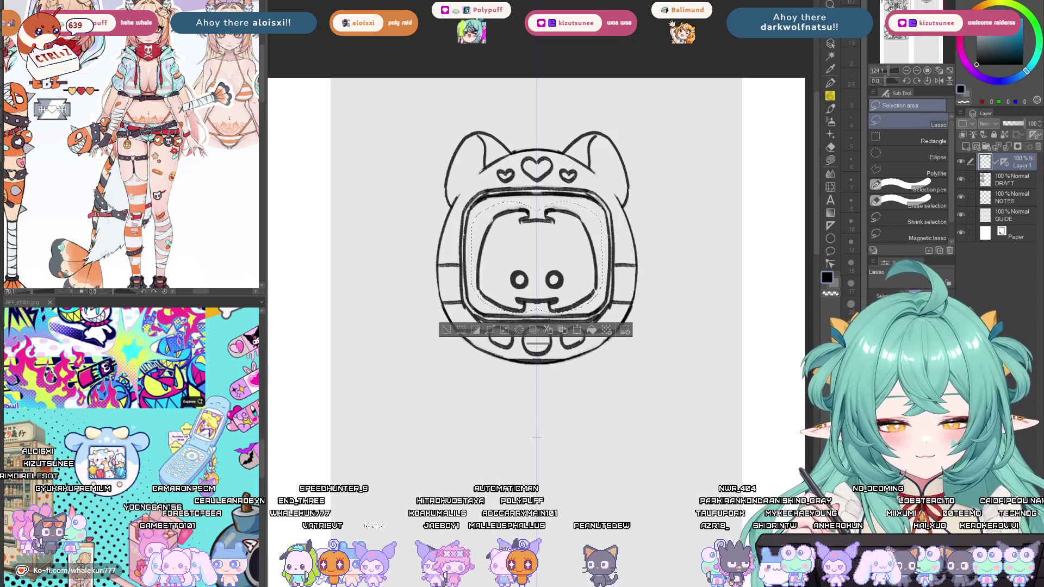
Cut the selected face and paste it onto a new layer, then deselect.
key("k")
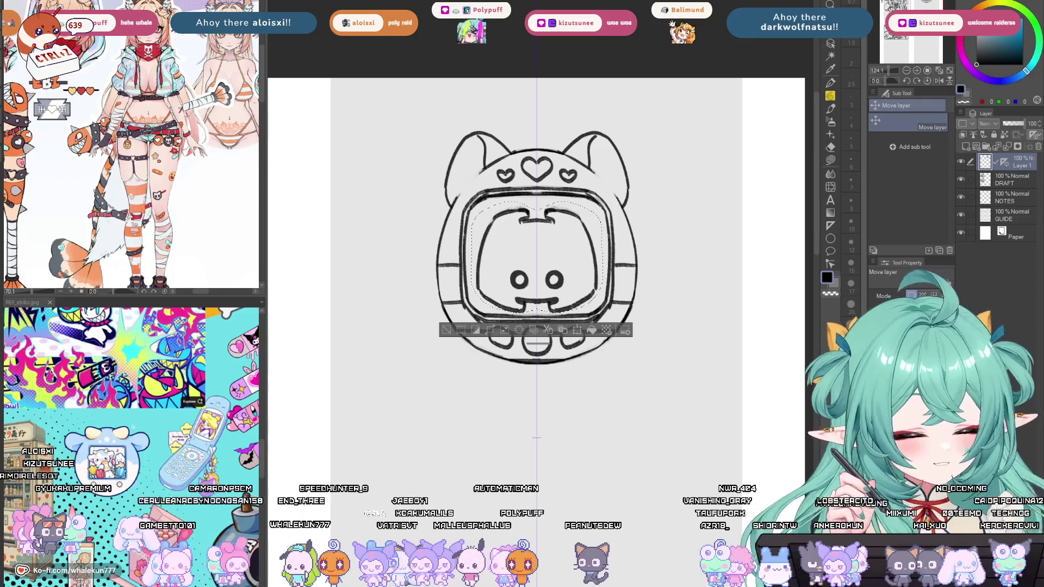
key("ctrl+x")
key("ctrl+v")
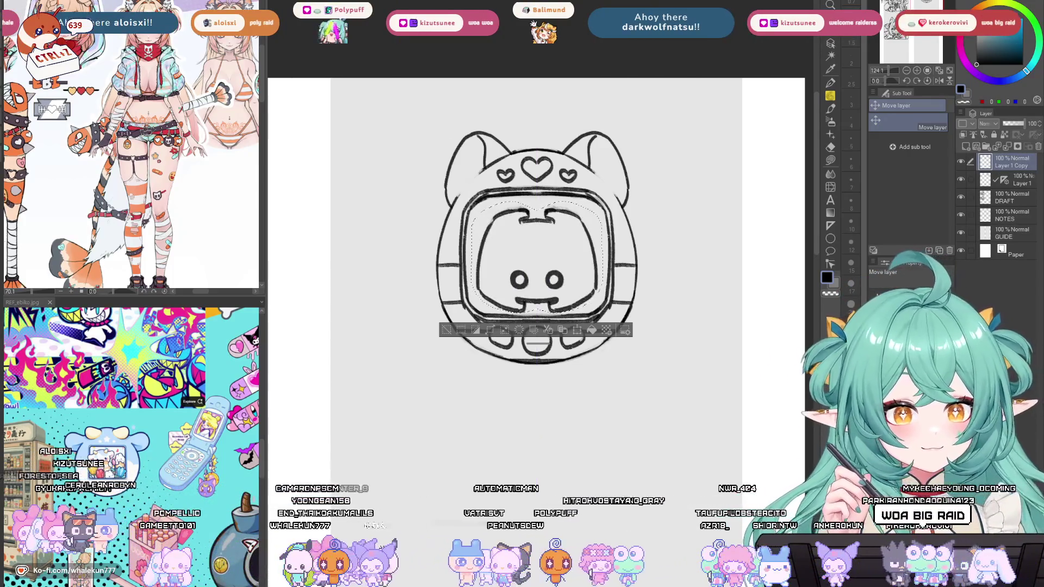
key("ctrl+d")
Check Layer 1 Copy by toggling its visibility, clear the selection and zoom out.
left_click_drag(671, 365, 667, 387)
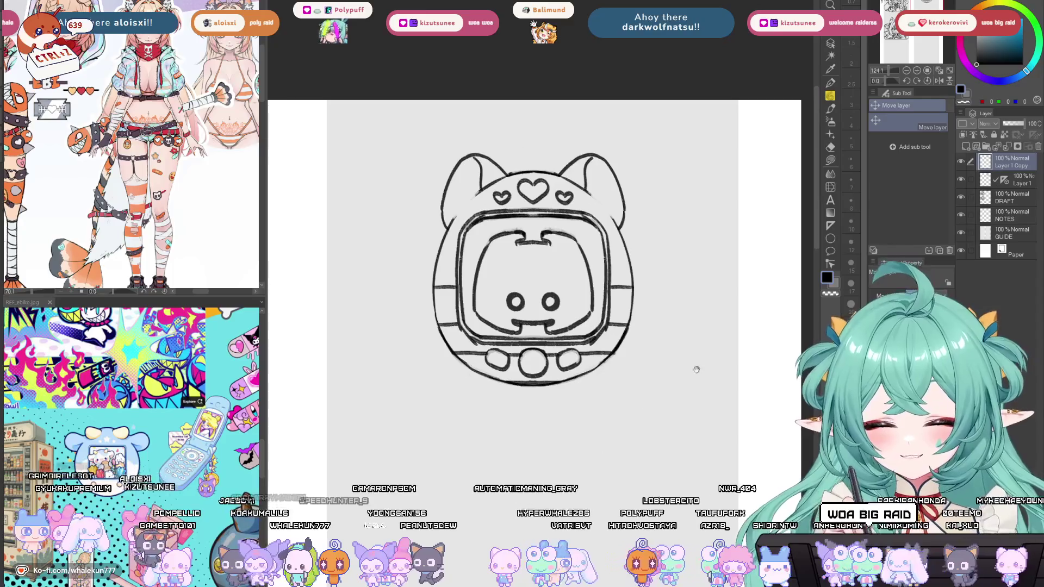
left_click(1012, 179)
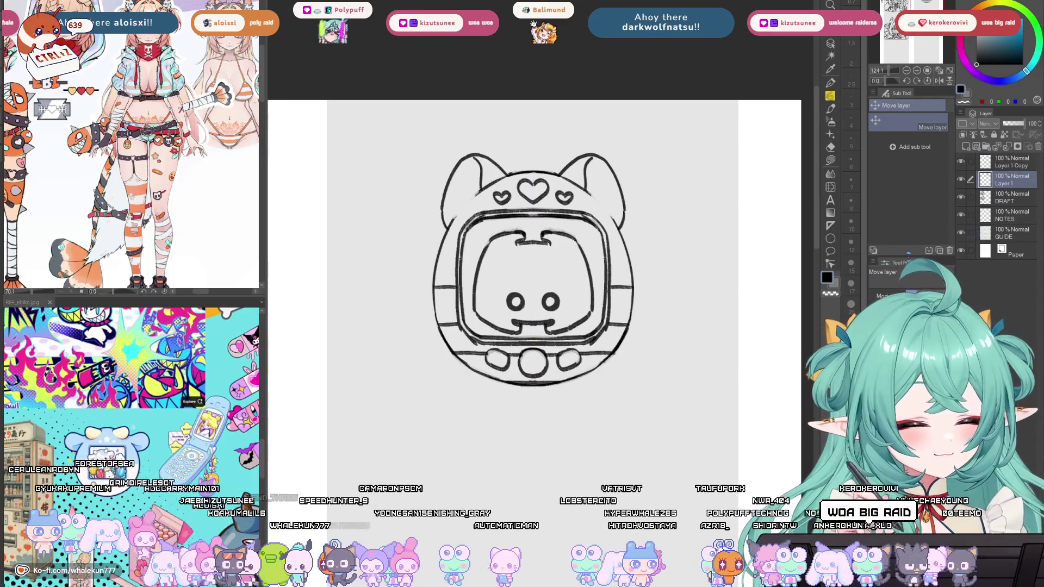
left_click_drag(550, 443, 562, 464)
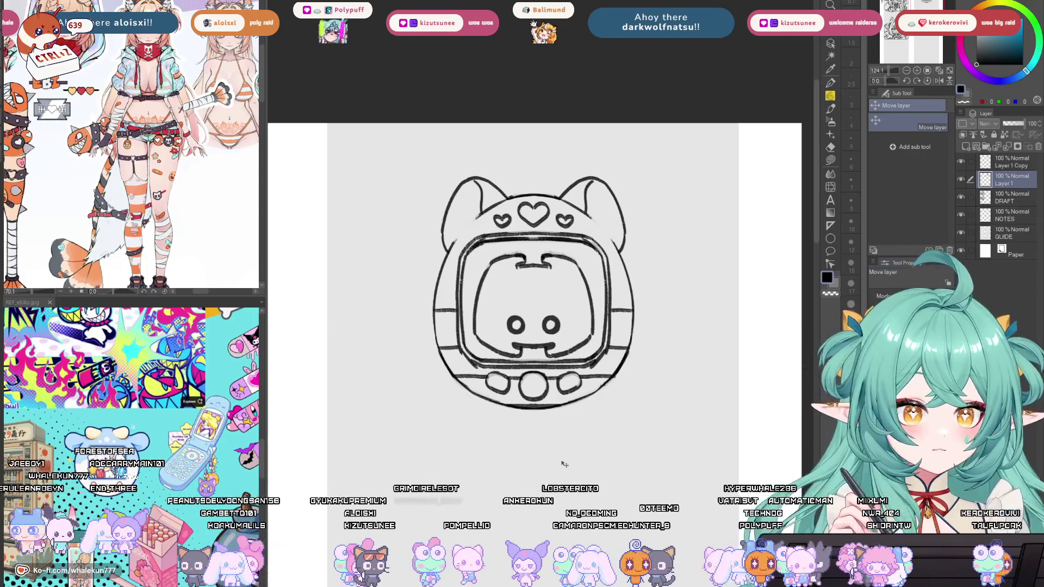
left_click(961, 179)
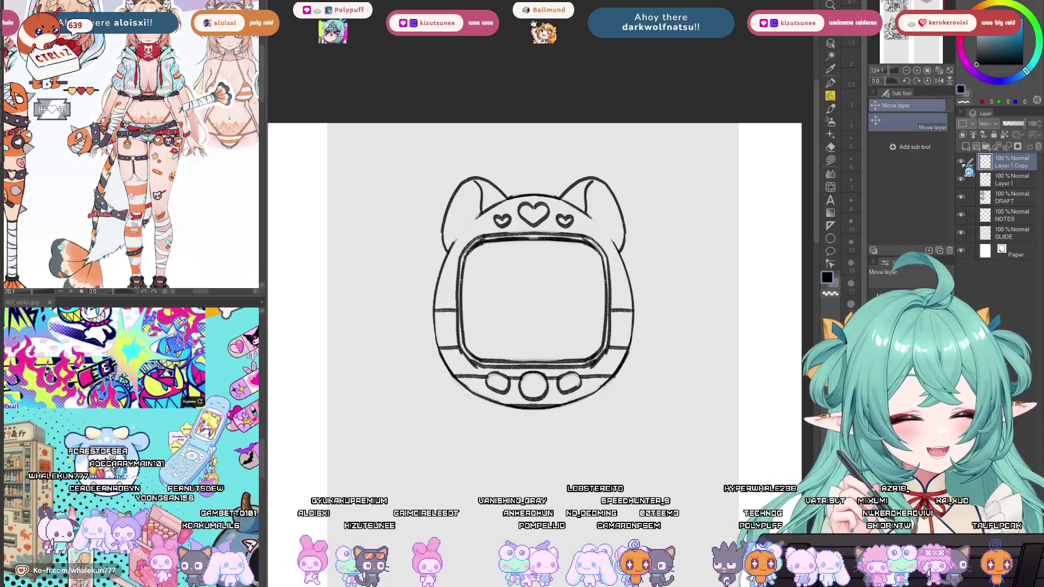
left_click(961, 179)
key("w")
left_click(535, 248)
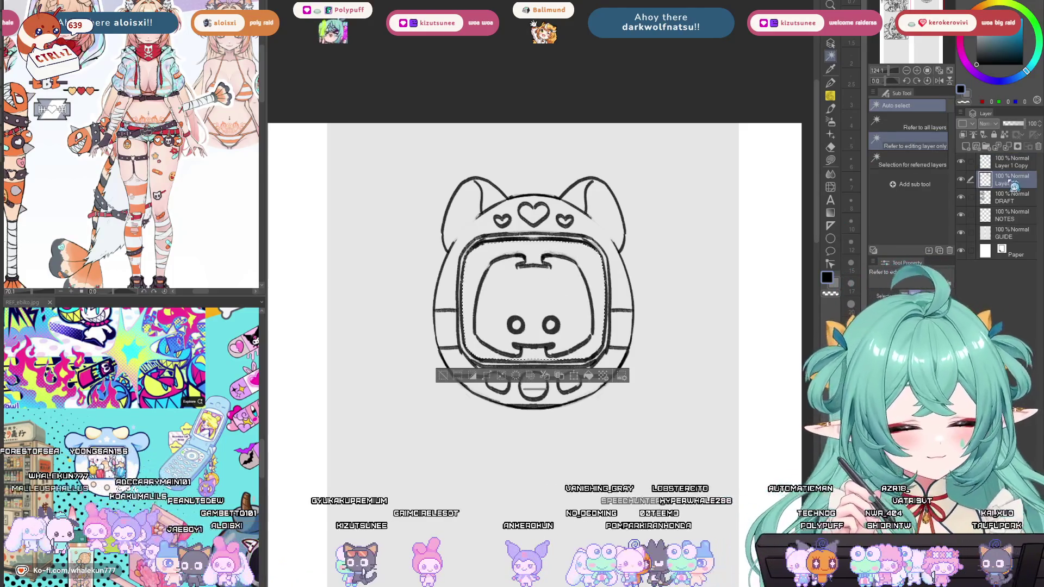
left_click(1011, 162)
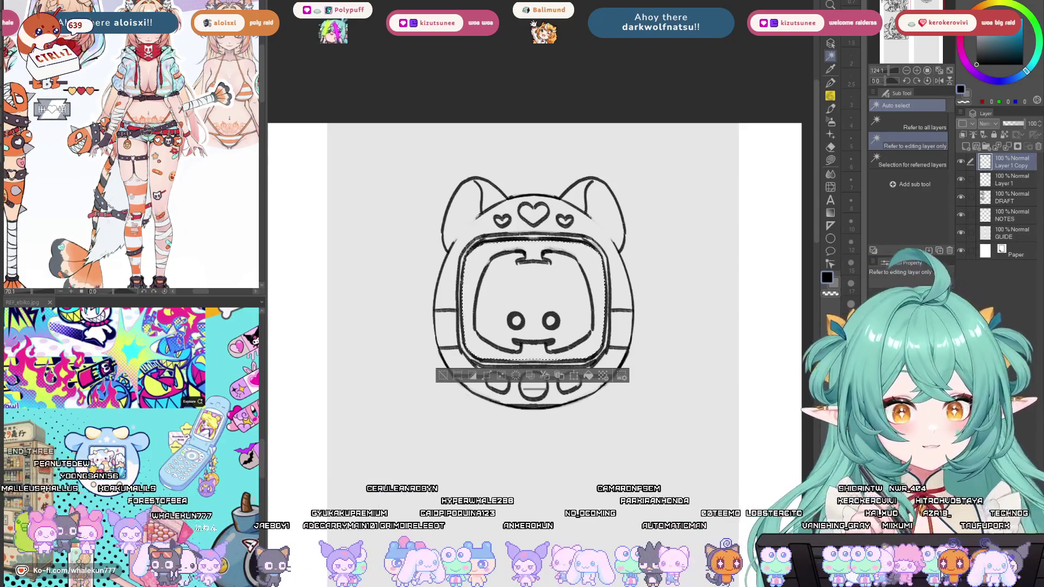
key("ctrl+d")
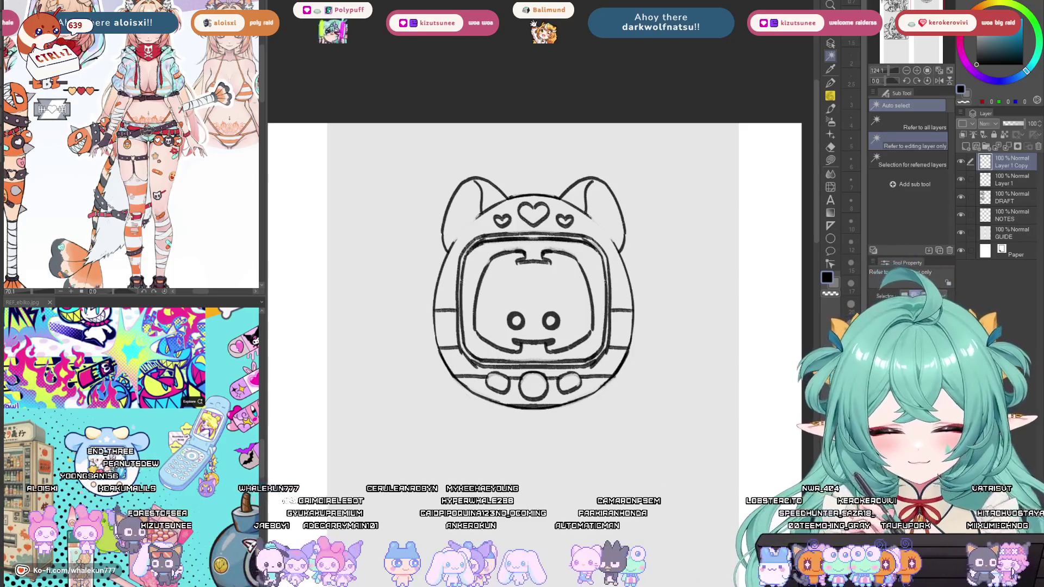
left_click(687, 351, "alt")
scroll(687, 351, "down", 2)
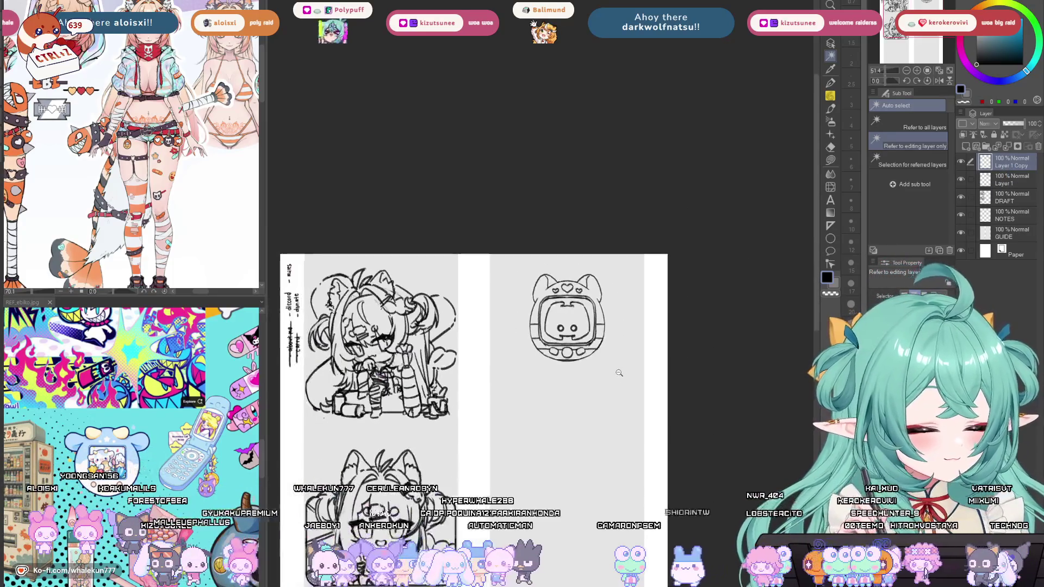
Merge Layer 1 Copy down into Layer 1 with Ctrl+E.
key("ctrl+e")
left_click_drag(613, 397, 688, 268)
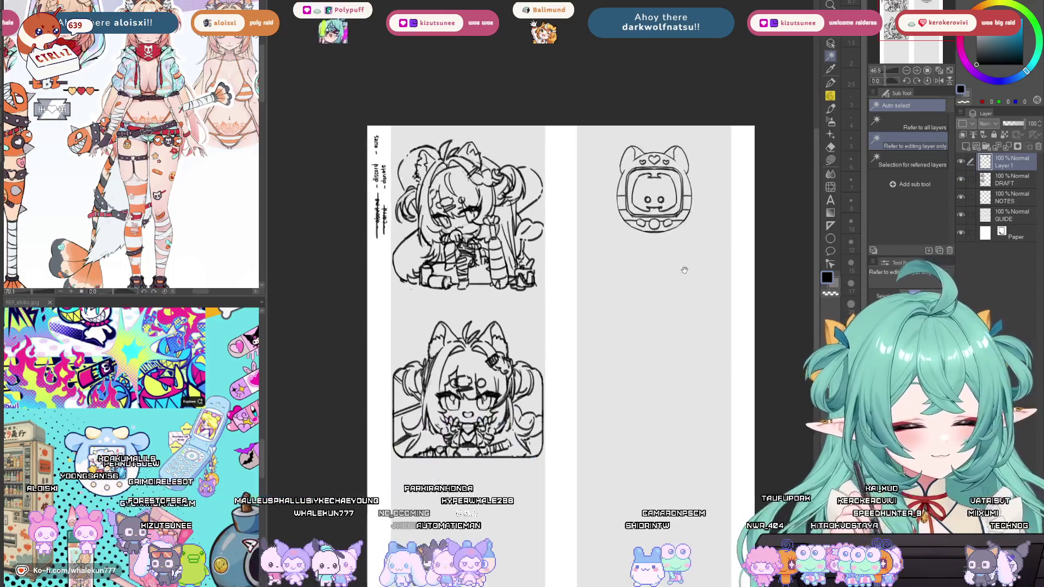
scroll(625, 272, "up", 2)
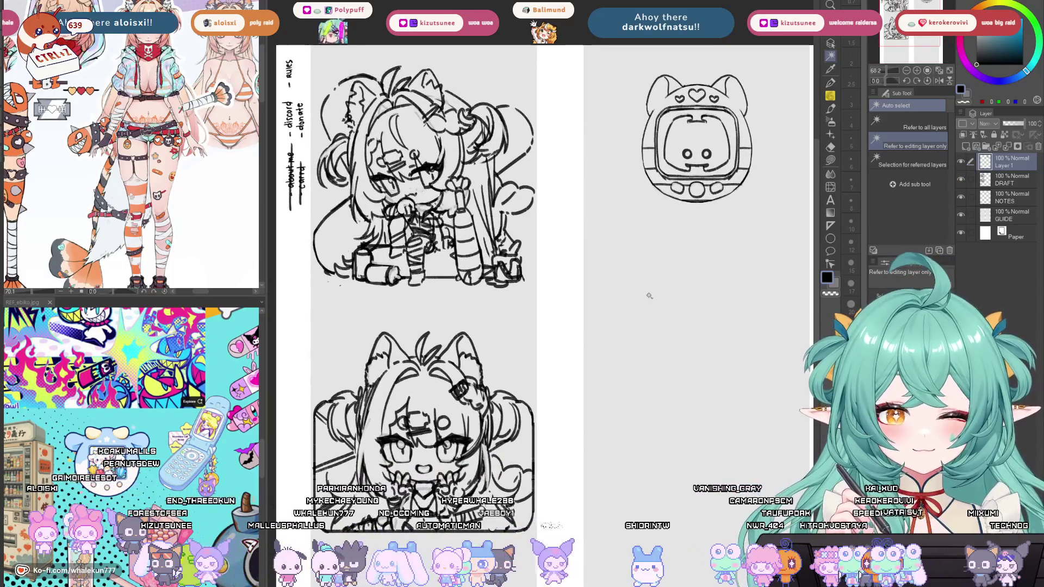
Move the Tamagotchi sketch left and slightly up on the page.
key("k")
left_click_drag(649, 295, 592, 359)
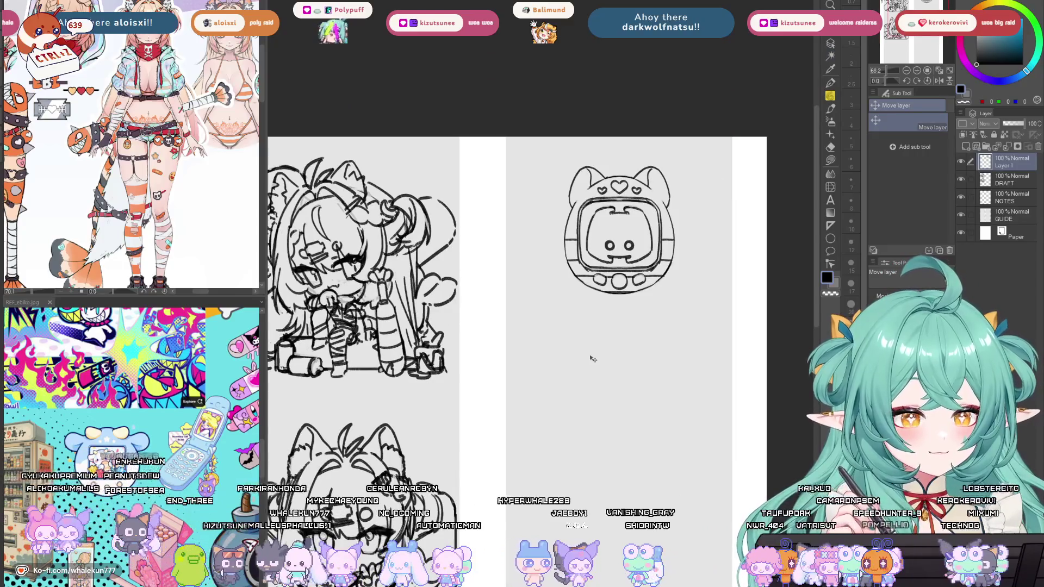
mouse_move(597, 263)
left_mouse_down()
mouse_move(577, 294)
mouse_move(546, 288)
left_mouse_up()
left_click_drag(603, 304, 600, 303)
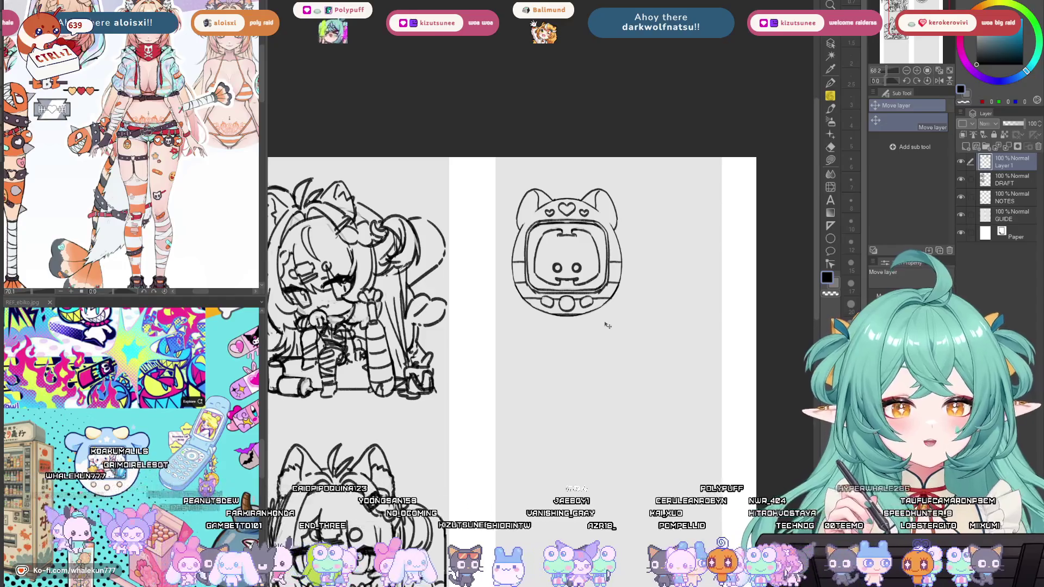
key("p")
scroll(664, 311, "up", 2)
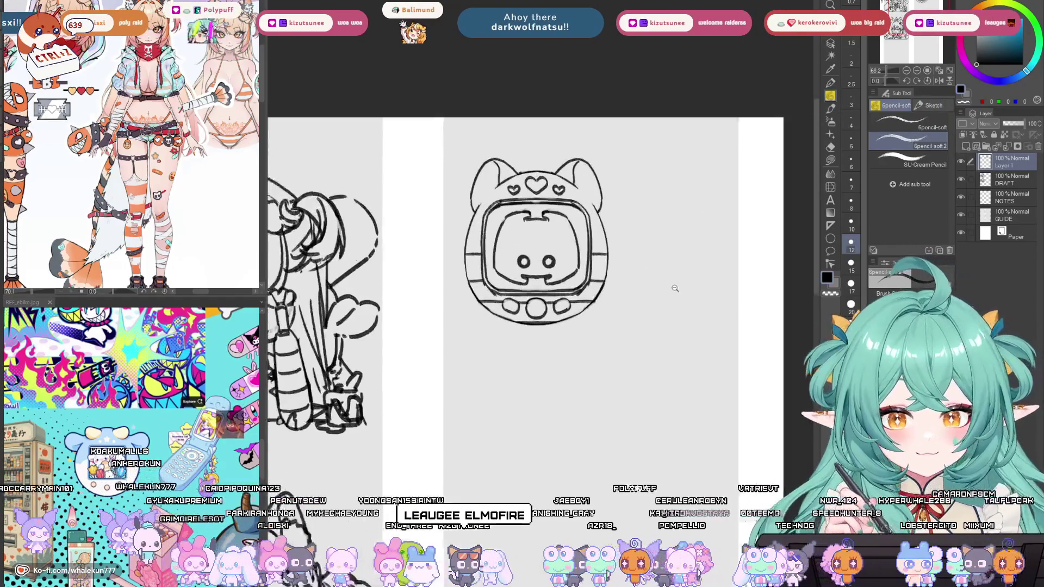
Zoom in on the Tamagotchi sketch and switch to the Ruler tool with U.
scroll(665, 311, "up", 1)
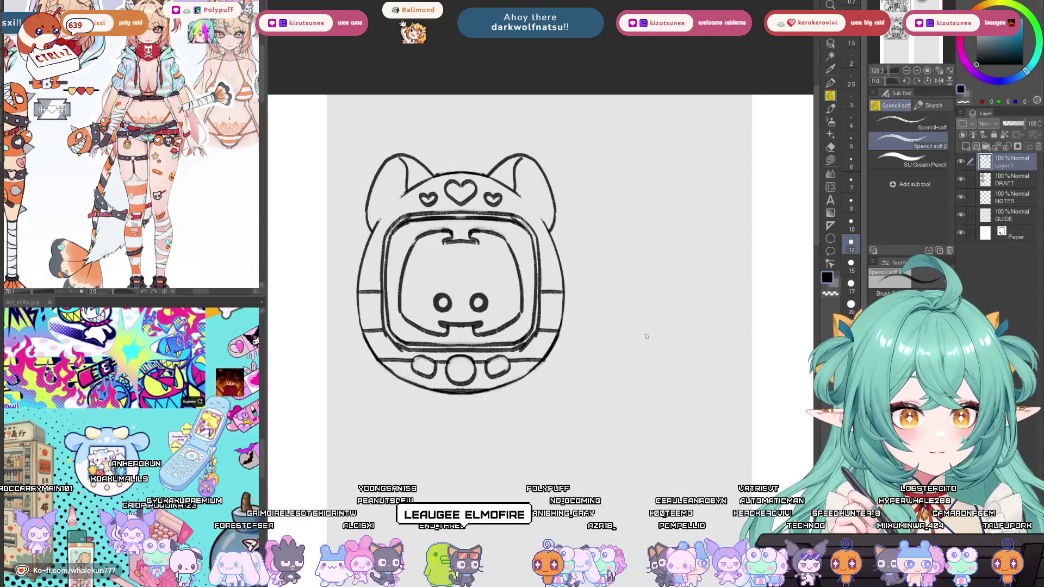
left_click_drag(637, 342, 637, 347)
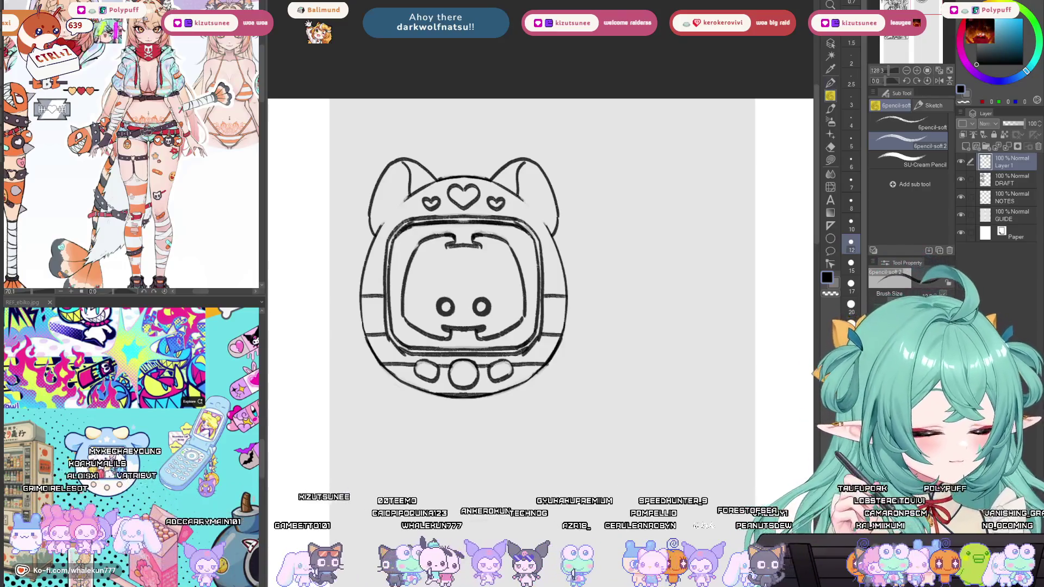
key("b")
left_click_drag(627, 391, 680, 422)
key("u")
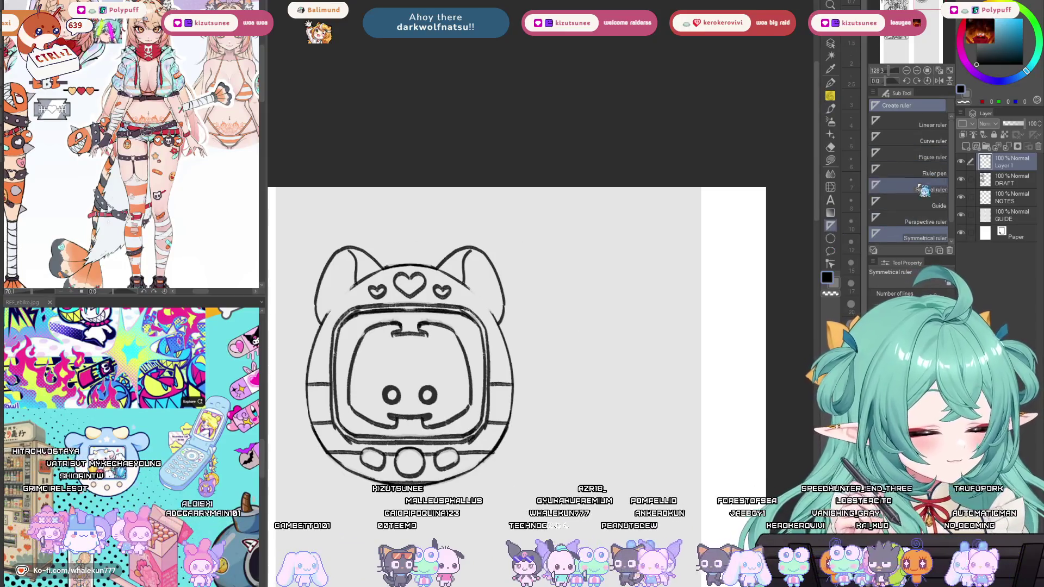
Lay a horizontal straight-line ruler to the right of the Tamagotchi.
left_click(926, 126)
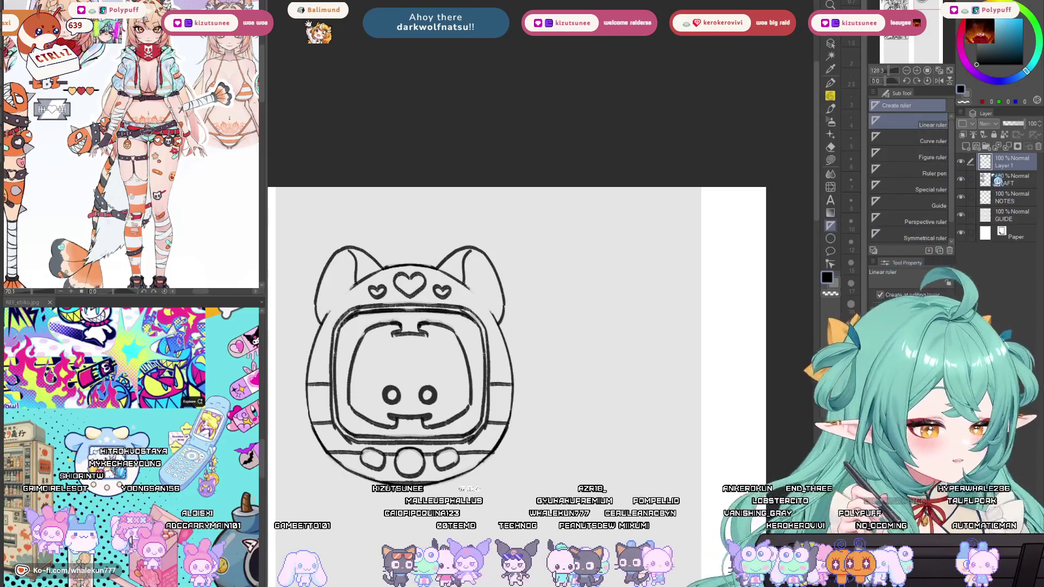
scroll(661, 379, "down", 5)
scroll(661, 380, "up", 3)
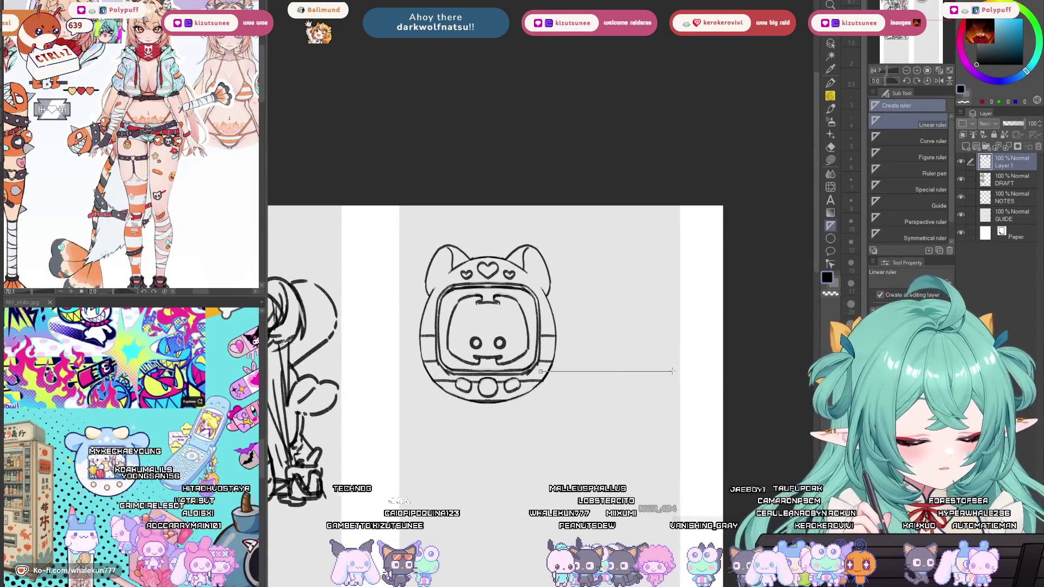
left_click_drag(672, 371, 676, 370)
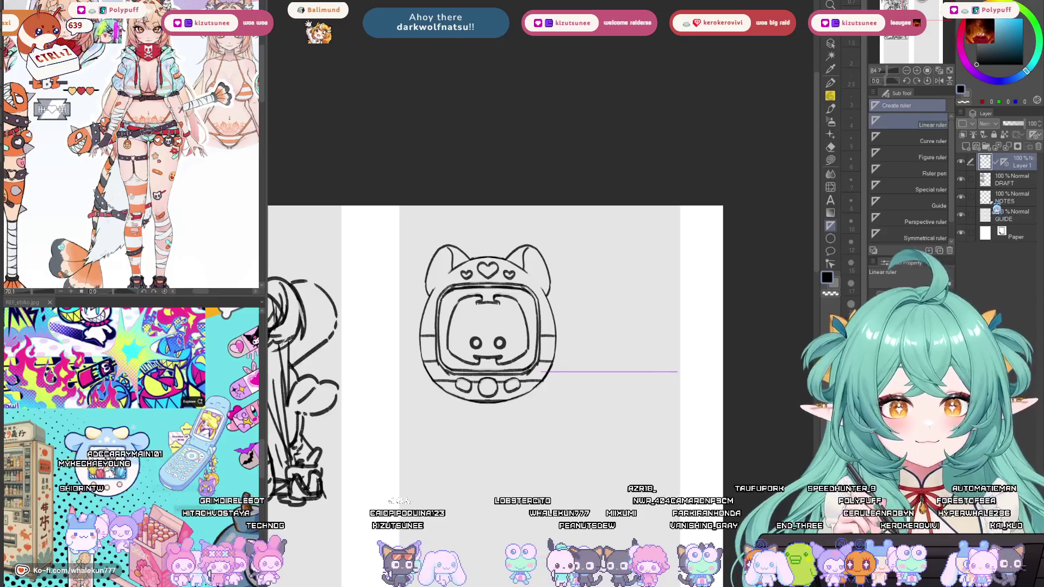
Resize the Tamagotchi drawing on Layer 1 with Free Transform and confirm it.
left_click(1012, 179)
key("ctrl+t")
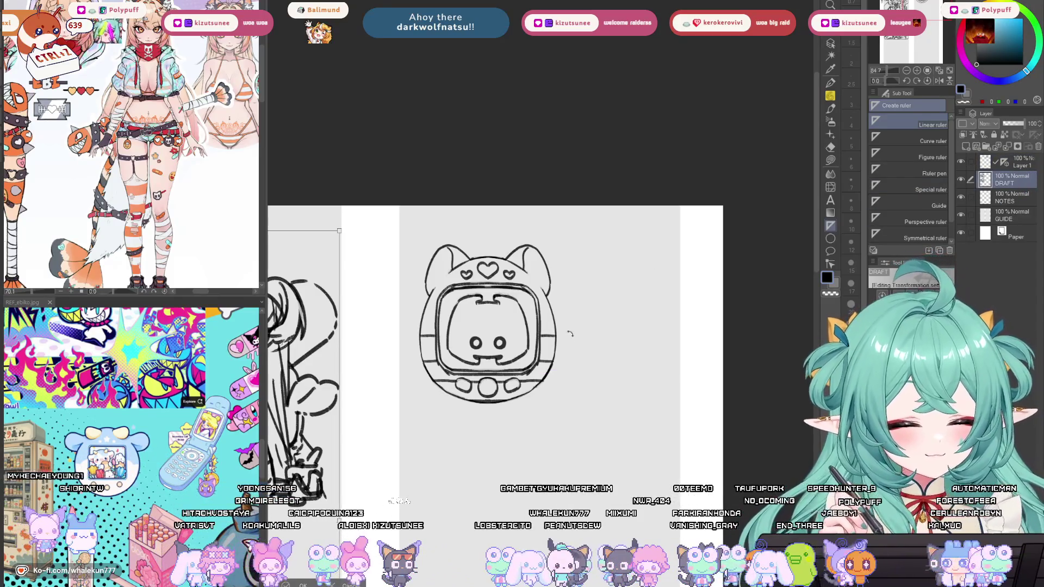
key("Escape")
left_click(1013, 161)
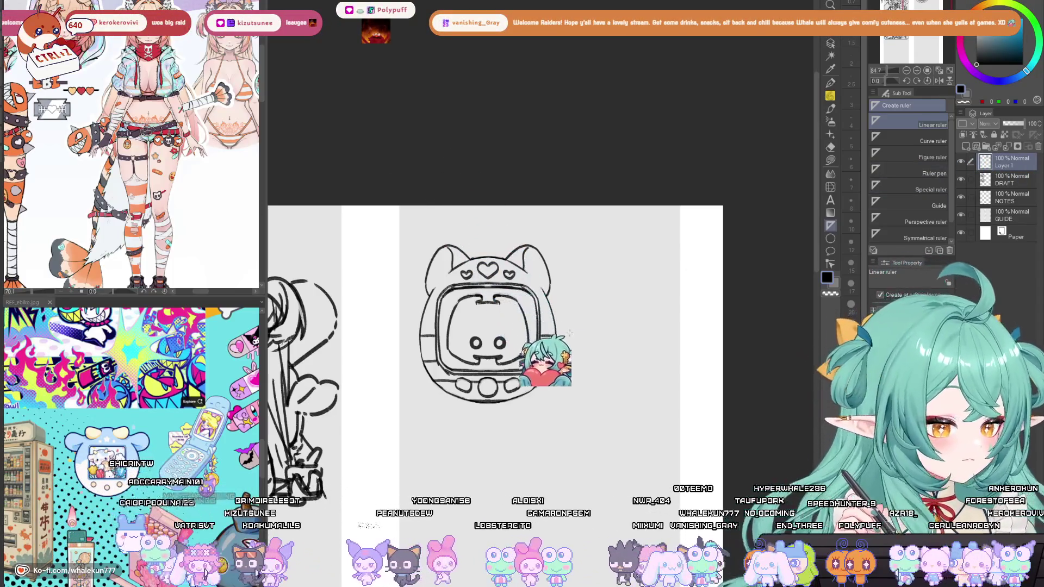
key("ctrl+t")
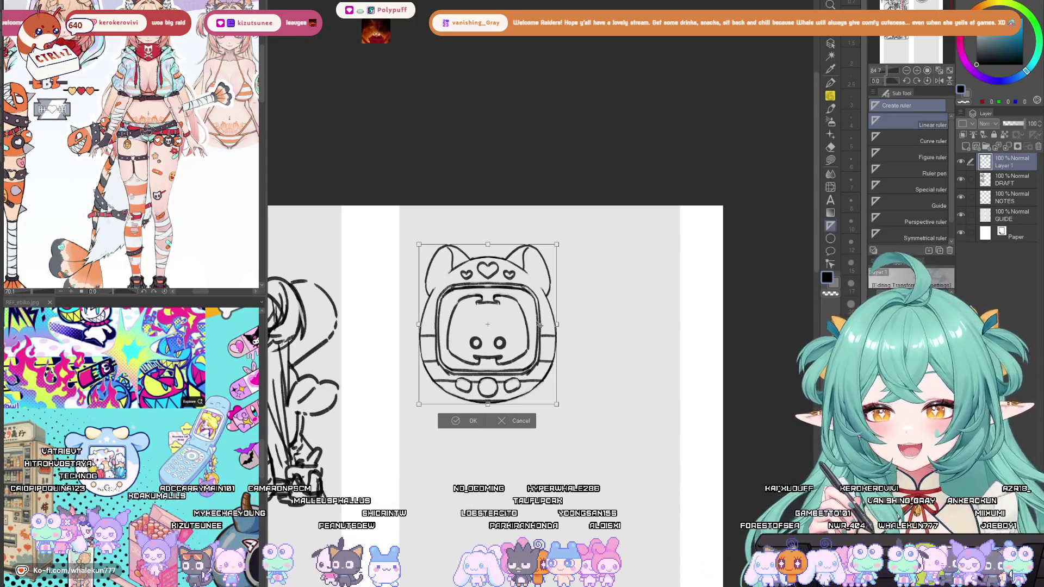
mouse_move(555, 326)
left_mouse_down()
mouse_move(574, 327)
mouse_move(541, 354)
left_mouse_up()
left_click(473, 410)
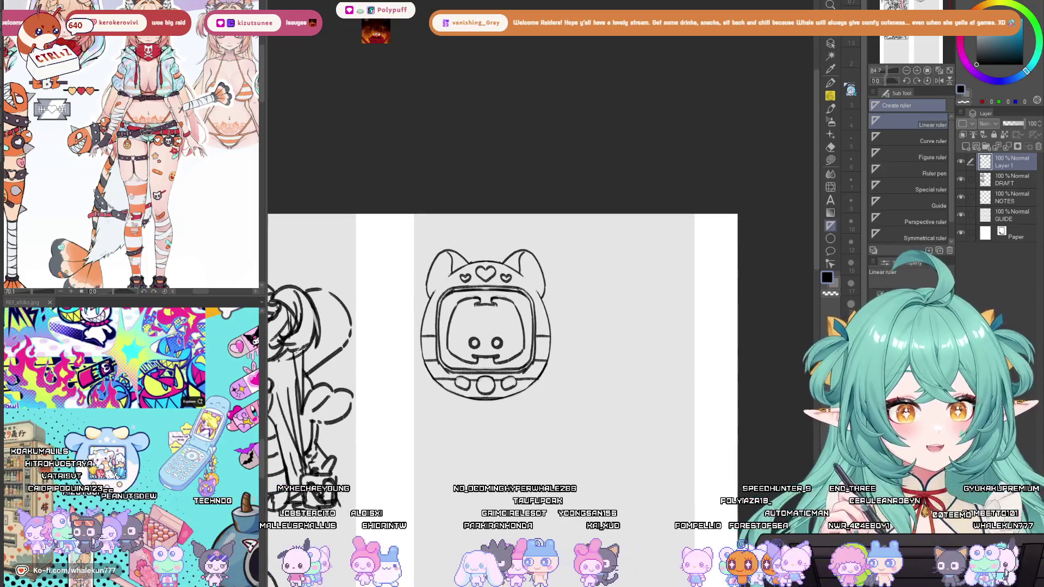
Nudge the Tamagotchi sketch slightly up-left and add a new raster layer above it.
key("k")
scroll(530, 331, "up", 1)
left_click_drag(526, 372, 524, 371)
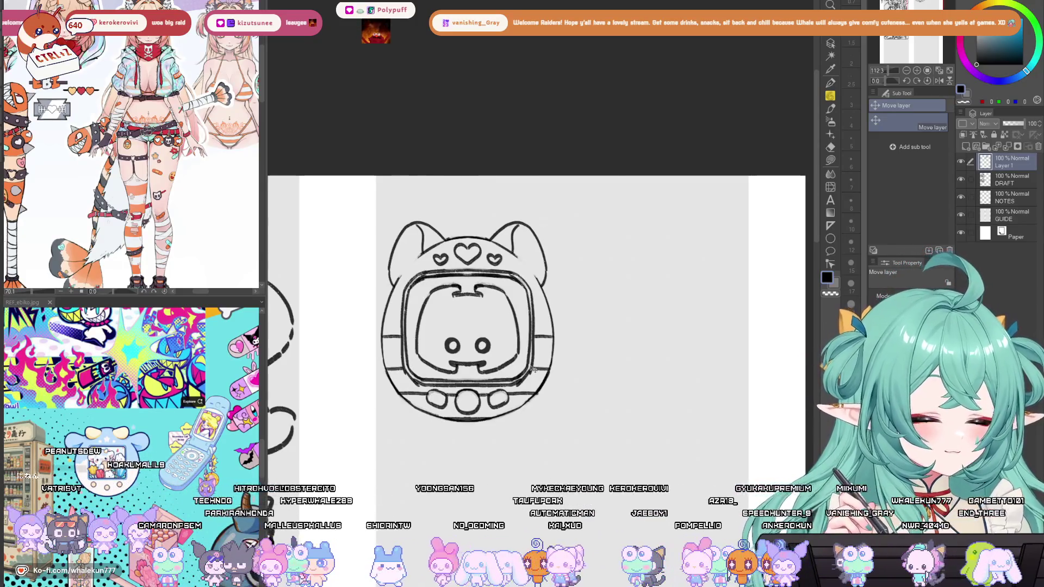
left_click(965, 147)
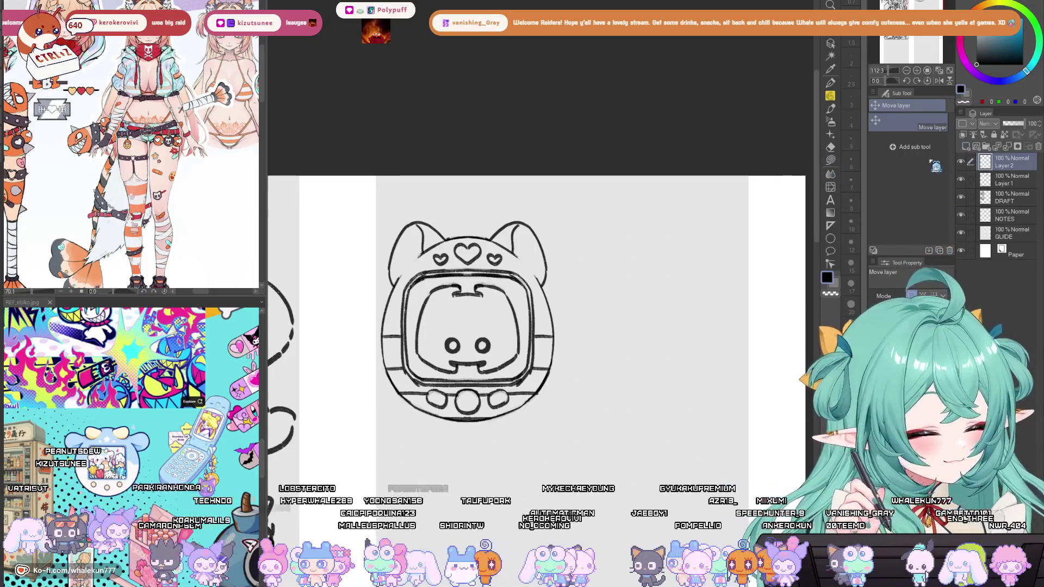
Set a horizontal ruler at the Tamagotchi's base and trace a straight line along it.
left_click(830, 225)
left_click_drag(537, 357, 540, 396)
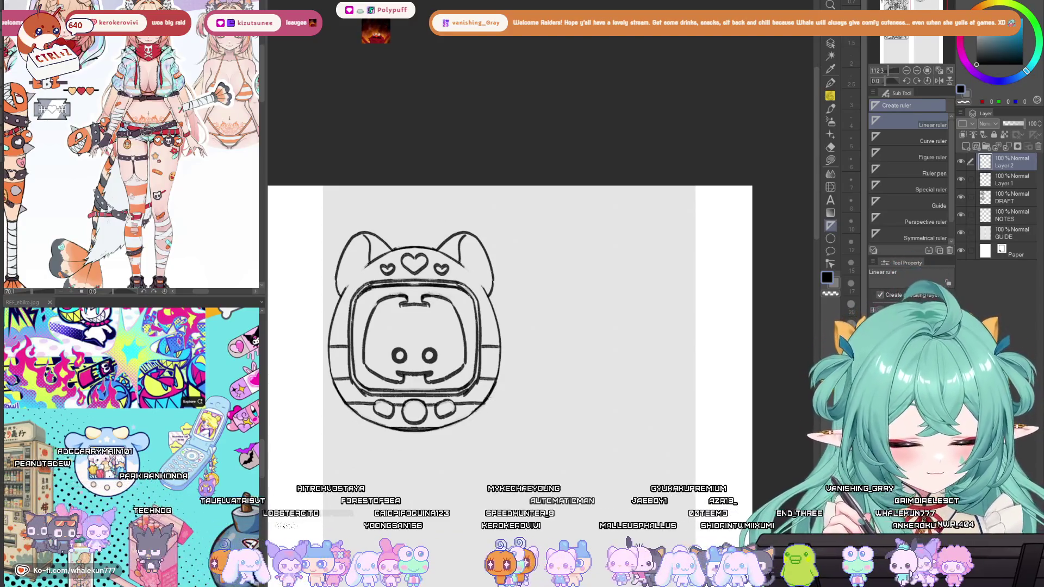
left_click_drag(695, 415, 695, 414)
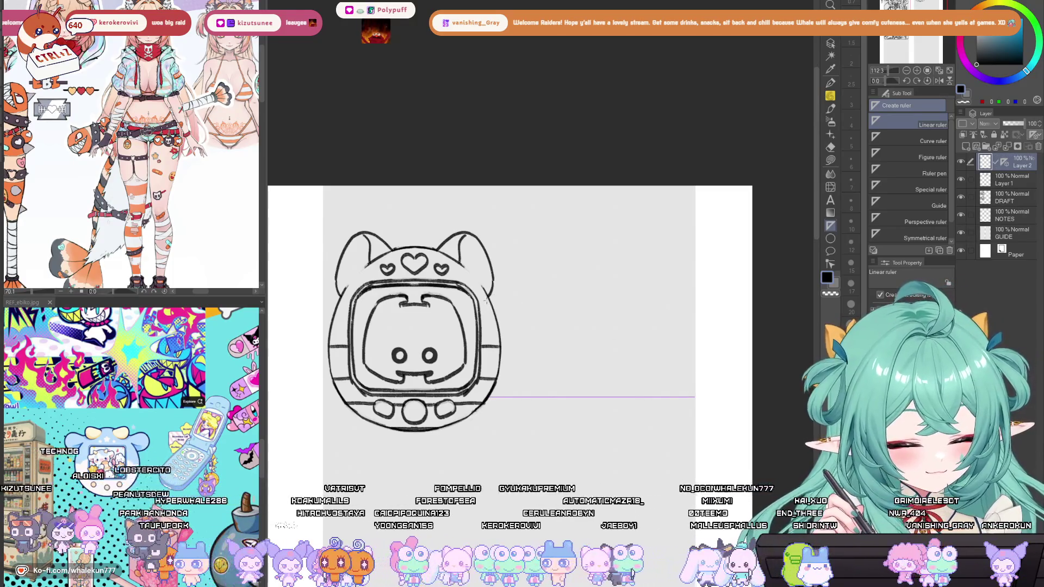
mouse_move(583, 276)
left_mouse_down()
mouse_move(680, 273)
mouse_move(692, 302)
left_mouse_up()
key("p")
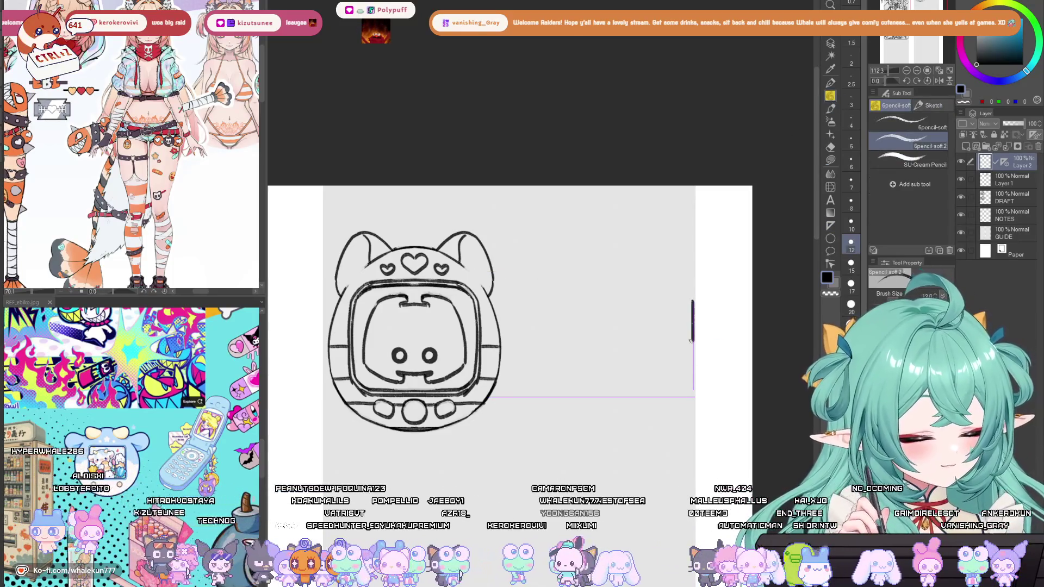
left_click_drag(489, 398, 674, 399)
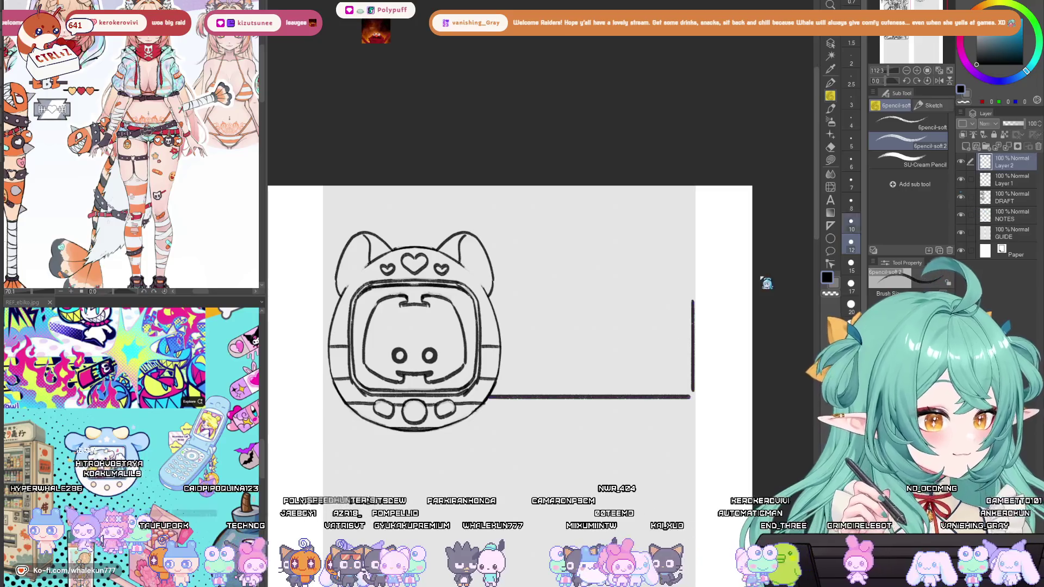
Round off the corner joining the horizontal and vertical lines.
scroll(678, 367, "up", 2)
key("e")
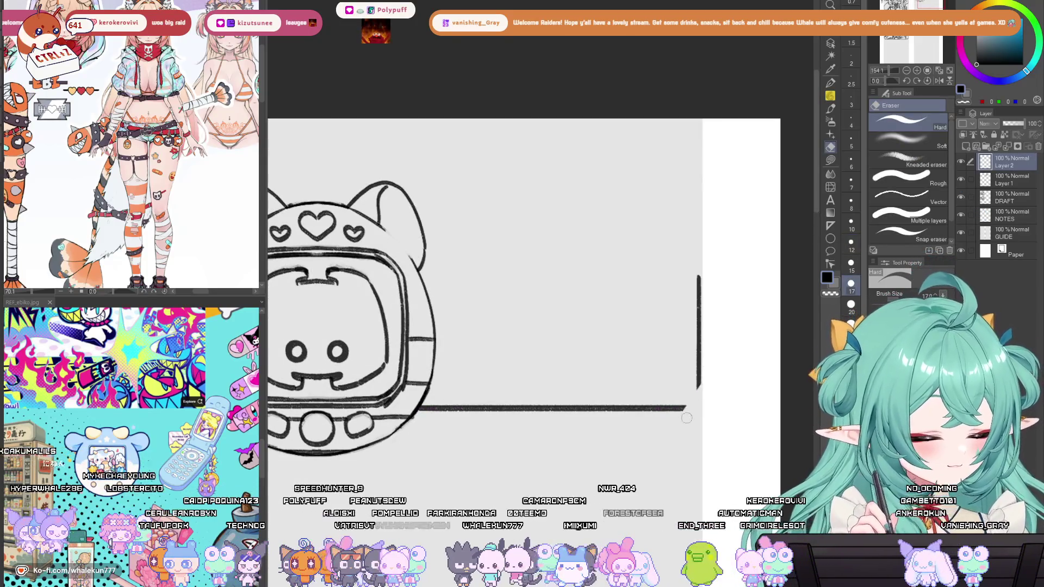
key("p")
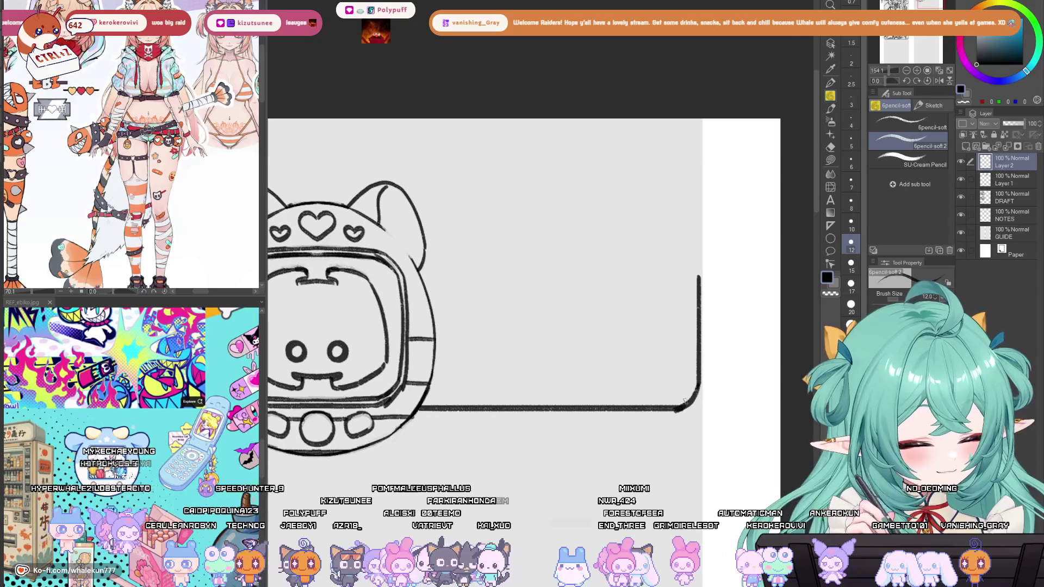
left_click_drag(694, 398, 692, 413)
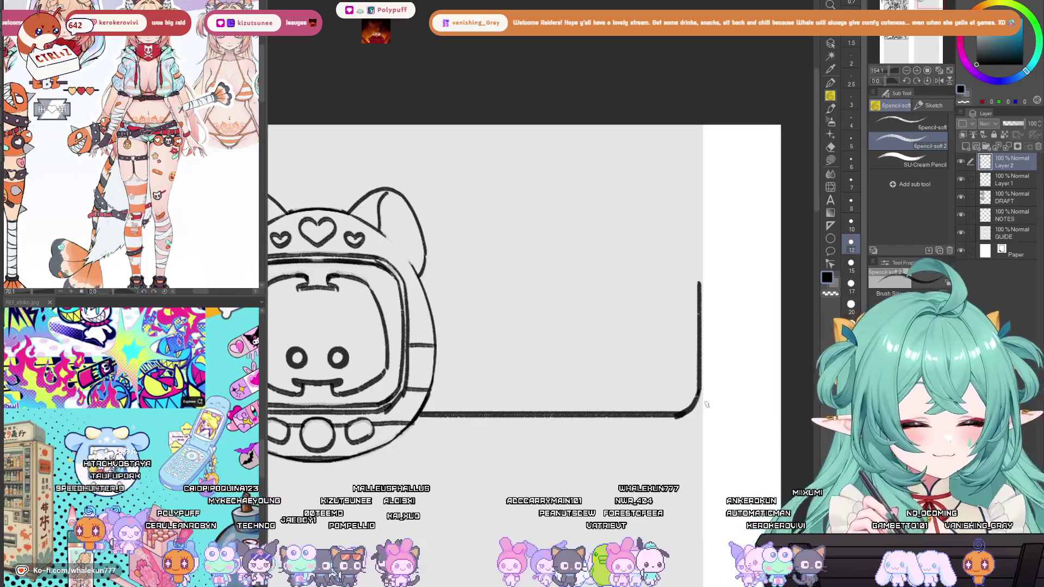
left_click_drag(694, 407, 680, 416)
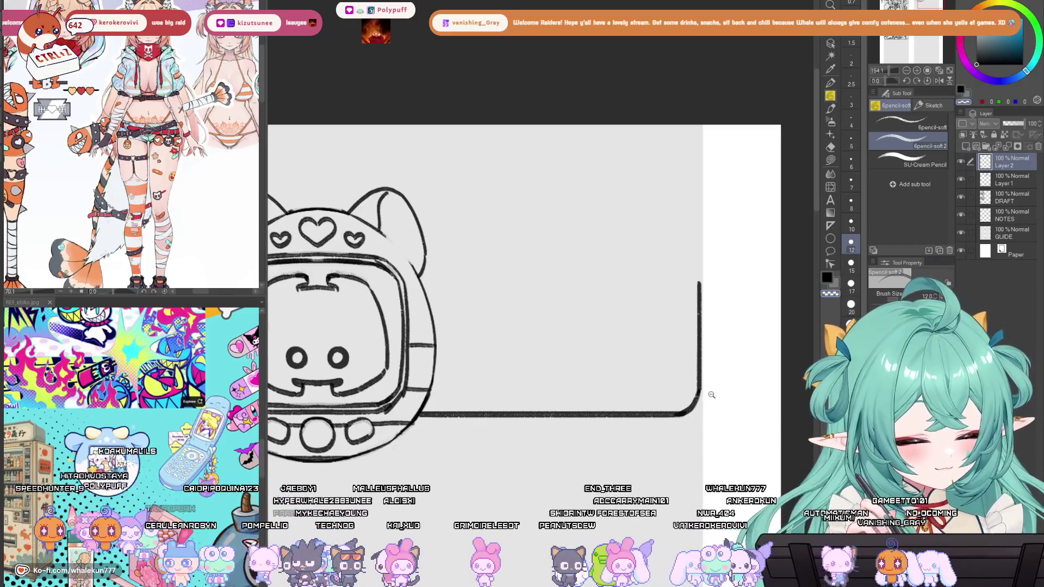
scroll(713, 396, "down", 3)
scroll(685, 399, "up", 2)
Nudge the L-shaped line slightly left and lasso around it.
key("k")
left_click_drag(679, 401, 678, 404)
key("e")
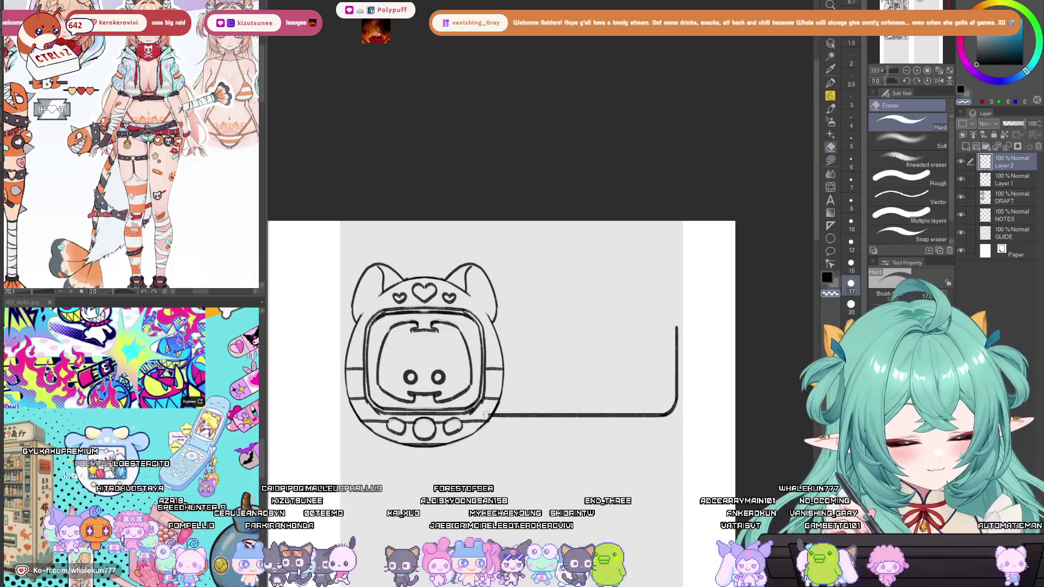
left_click(832, 108)
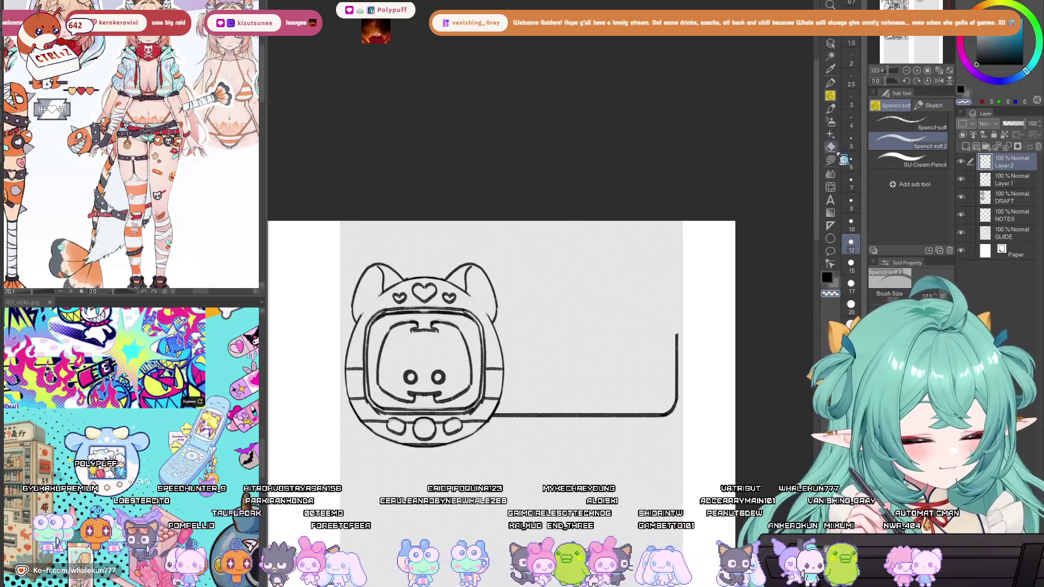
left_click(831, 43)
left_click_drag(674, 386, 676, 391)
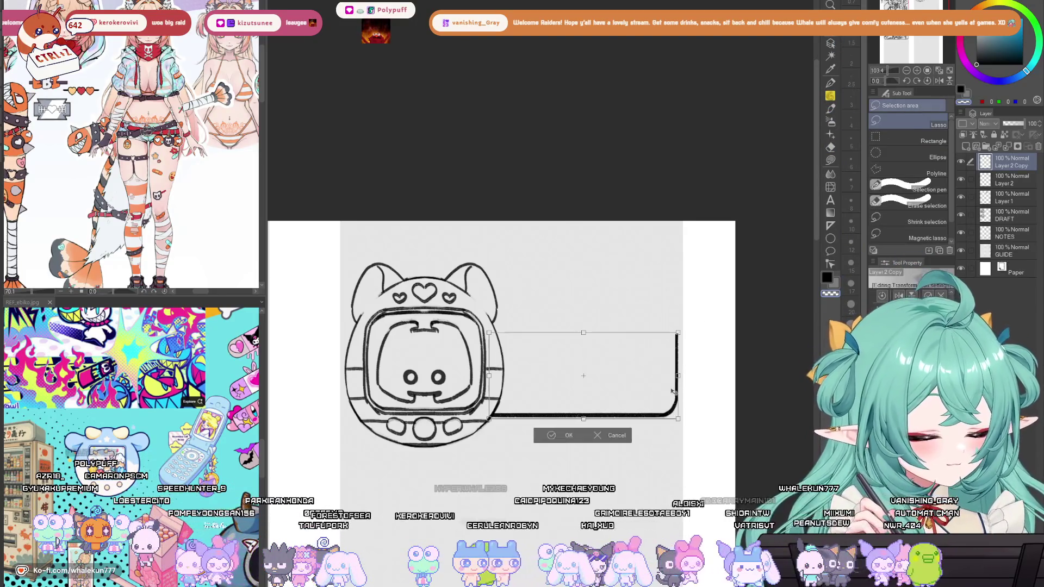
Copy and paste the L-shaped line, then rotate the copy 180° to close the rectangle.
key("ctrl+c")
key("ctrl+v")
key("ctrl+t")
left_click_drag(543, 462, 458, 500)
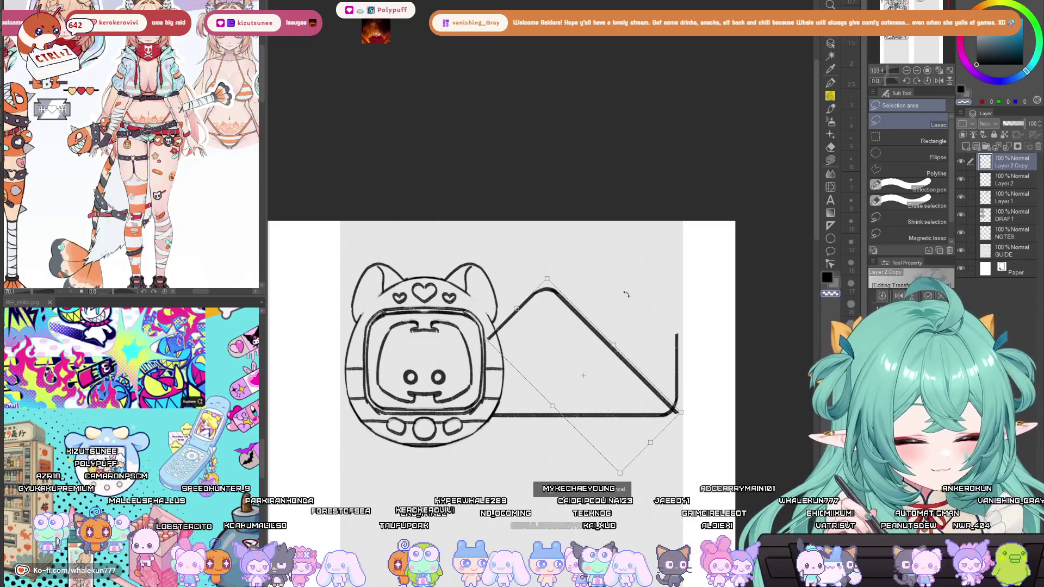
left_click_drag(618, 302, 584, 300)
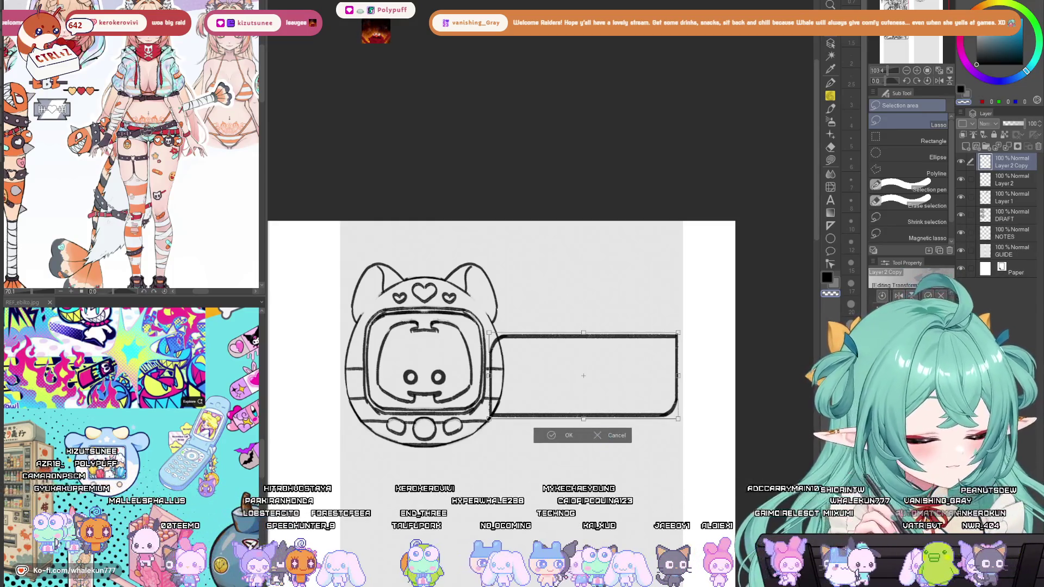
left_click(551, 435)
Raise the rectangle's top edge about 40 px and merge the copy down.
key("e")
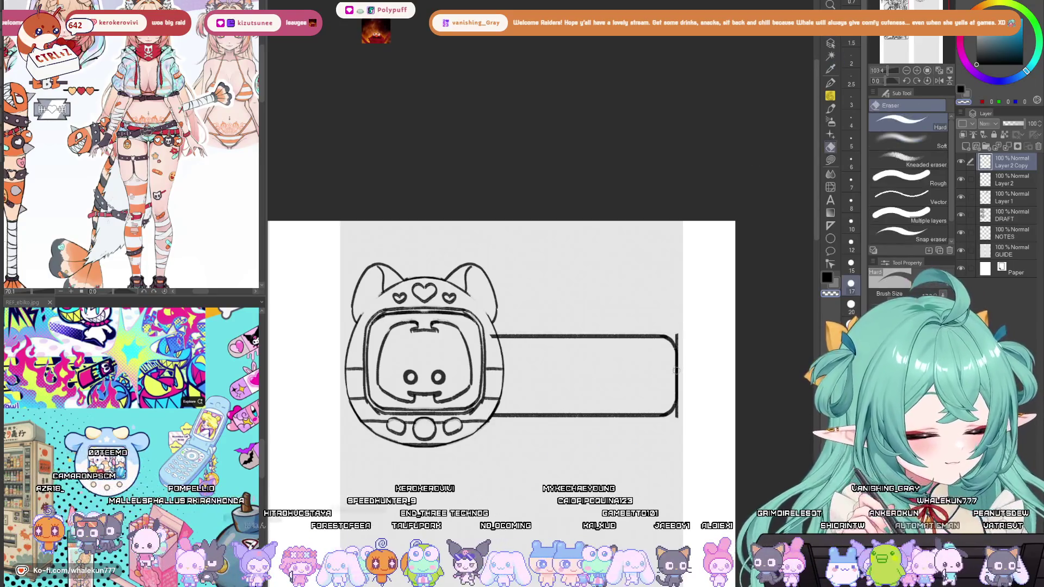
left_click(832, 96)
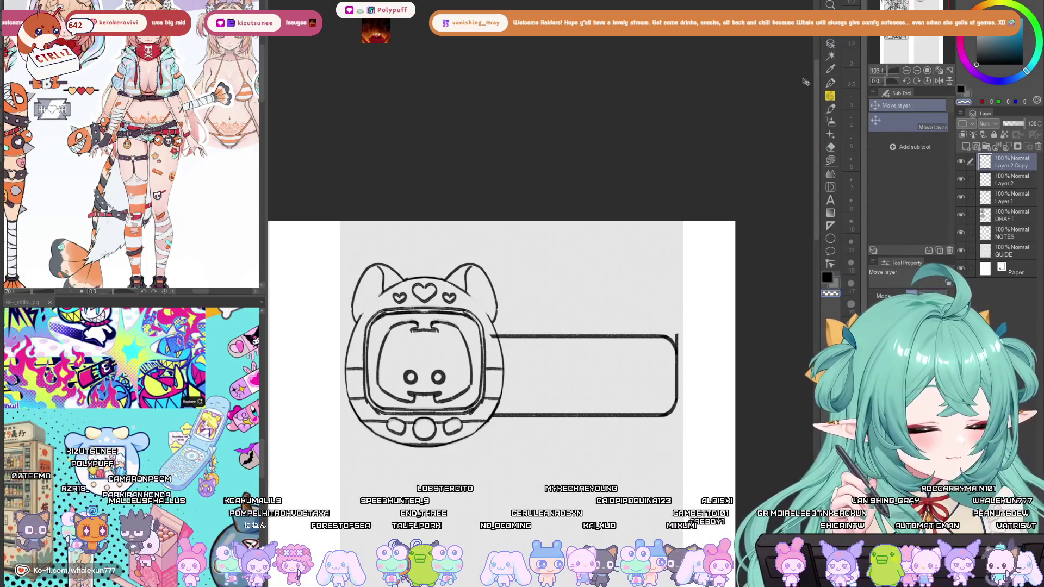
left_click_drag(679, 434, 691, 357)
key("ctrl+z")
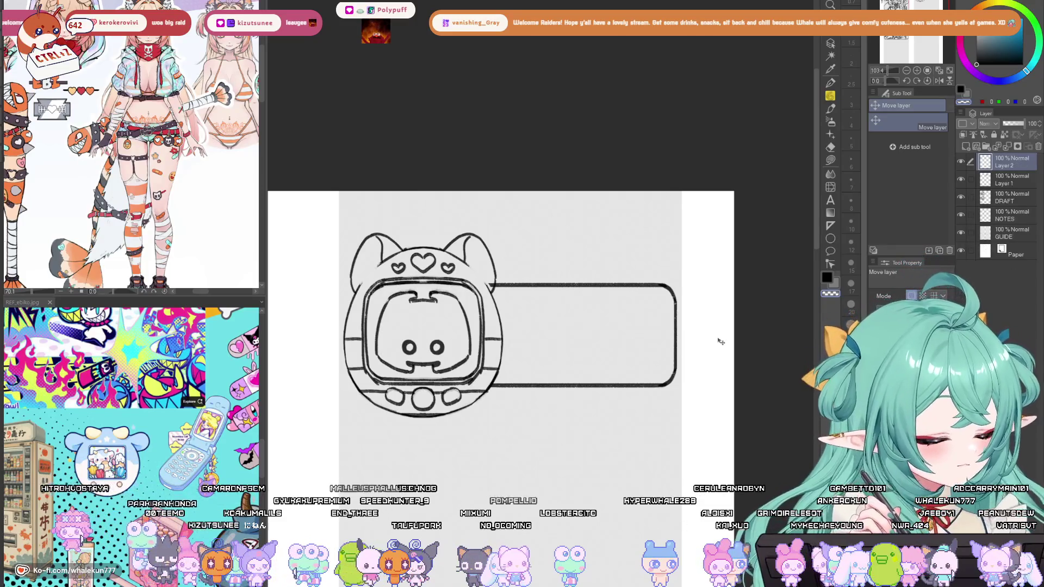
key("e")
Nudge the name-bar rectangle slightly up and left, then zoom out.
left_click_drag(550, 302, 573, 293)
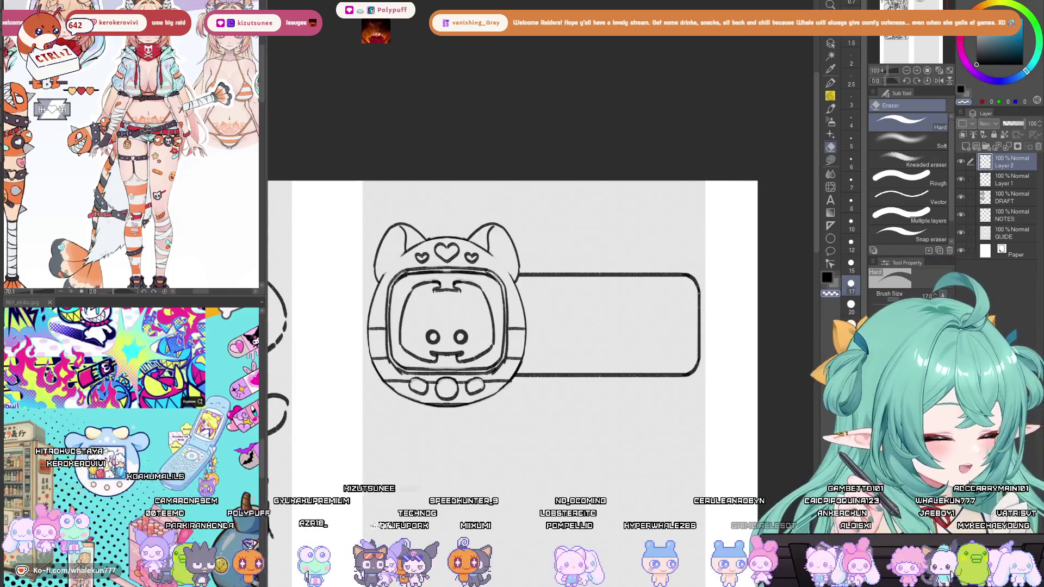
key("k")
left_click_drag(573, 292, 583, 277)
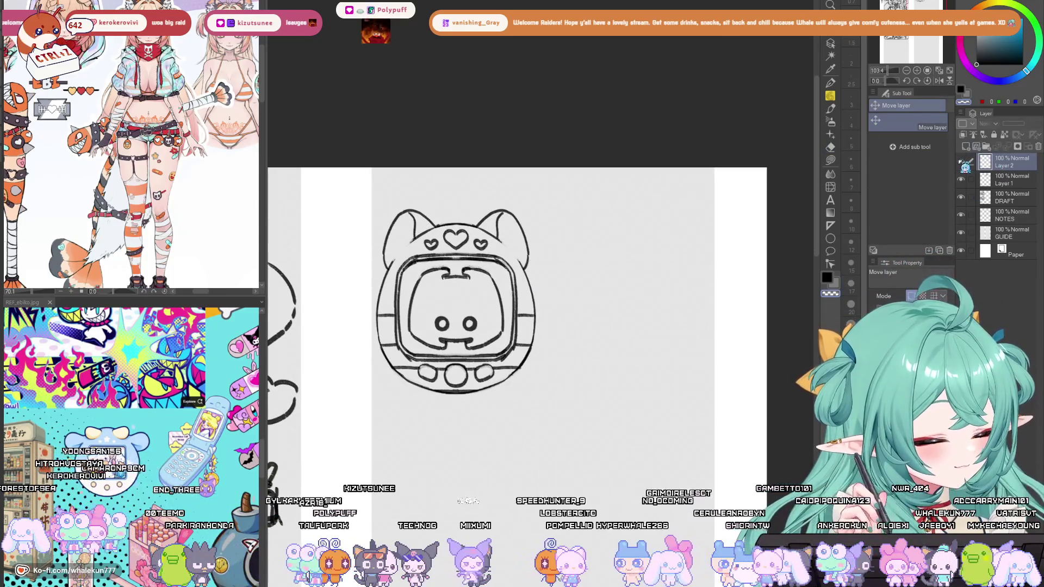
left_click_drag(654, 311, 662, 310)
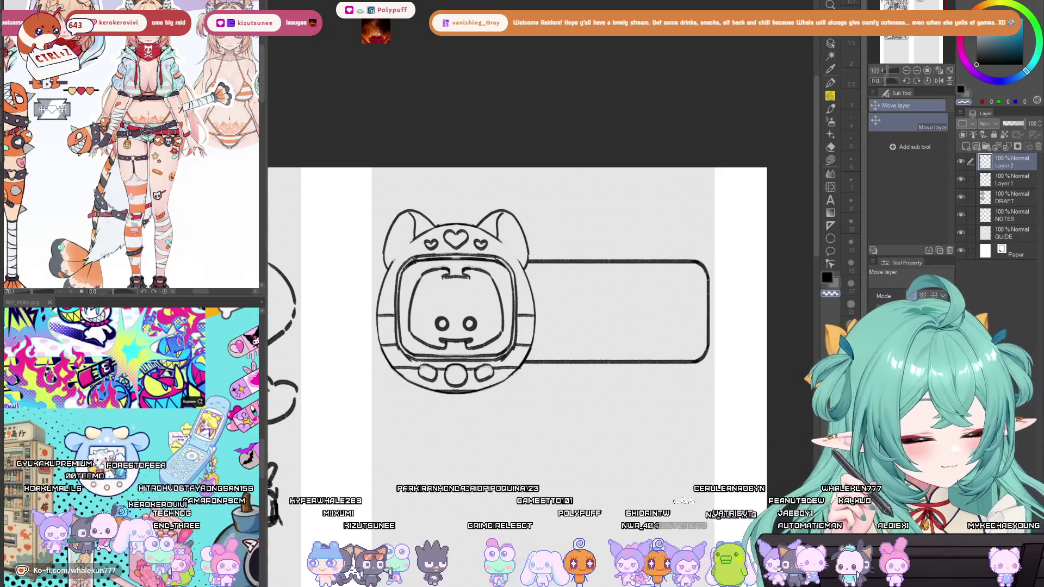
scroll(675, 177, "down", 2)
left_click_drag(620, 263, 659, 181)
scroll(659, 181, "up", 1)
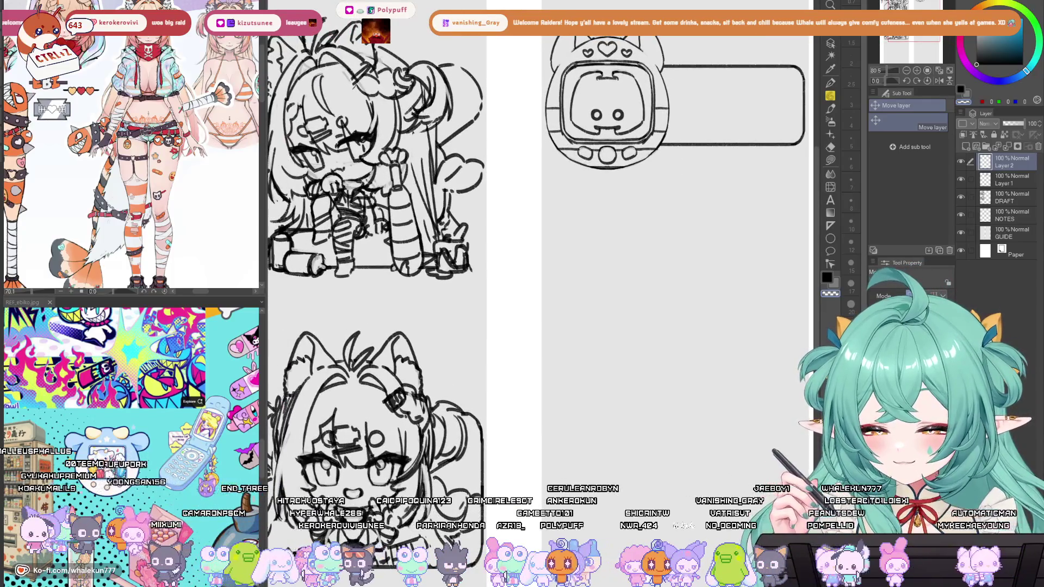
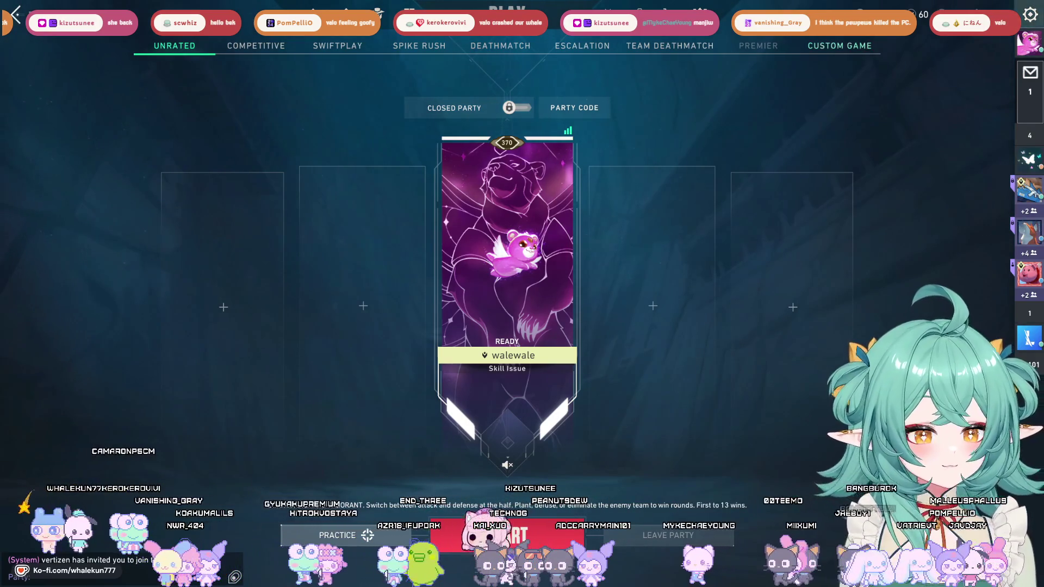
Join the friend's Competitive party from the invite in the social sidebar.
mouse_move(1036, 109)
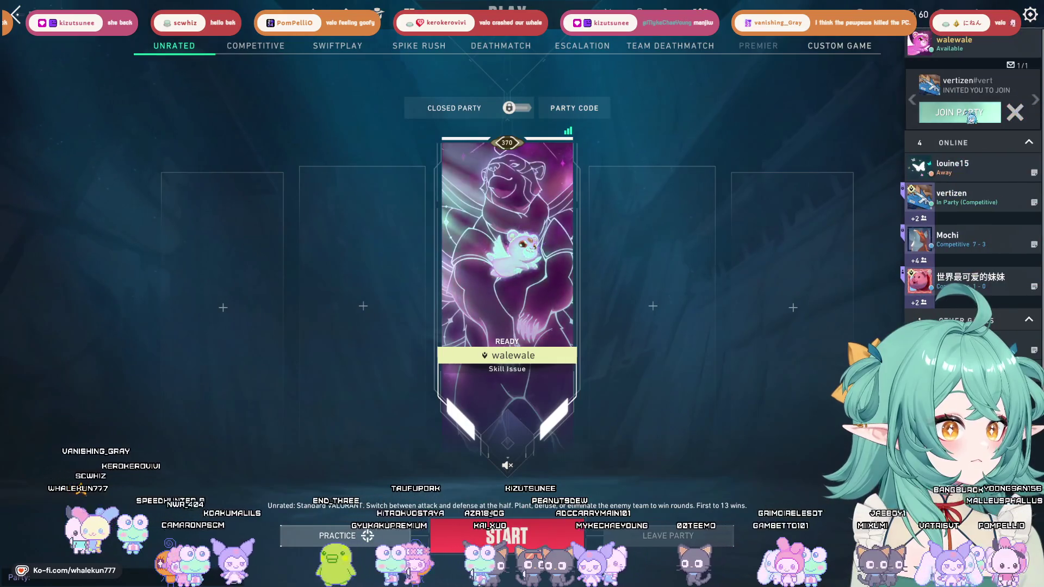
left_click(960, 112)
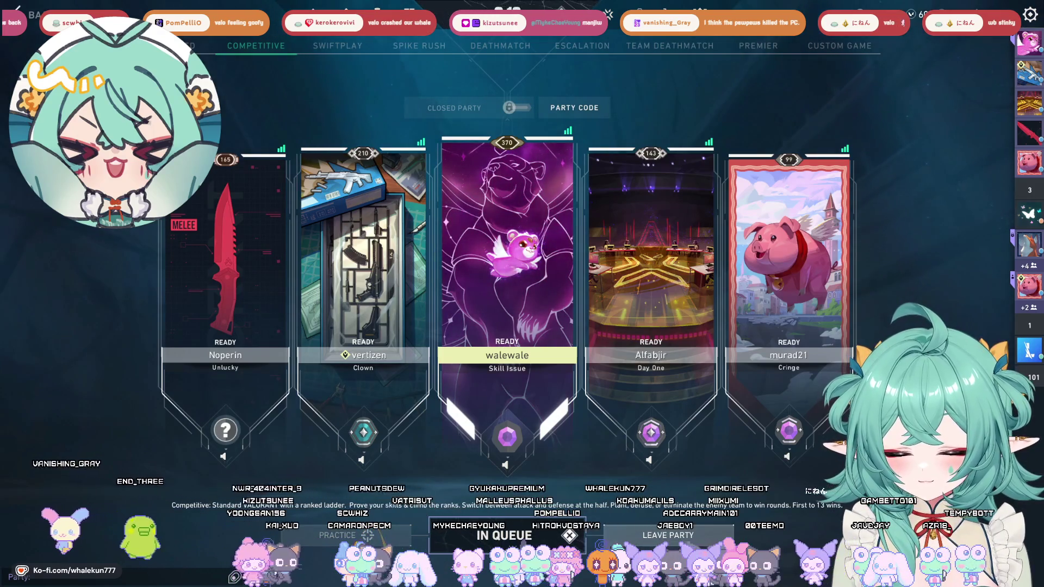
Send the party the greeting 'ermisi kak' in chat, fixing typos first.
key("Return")
type("punten")
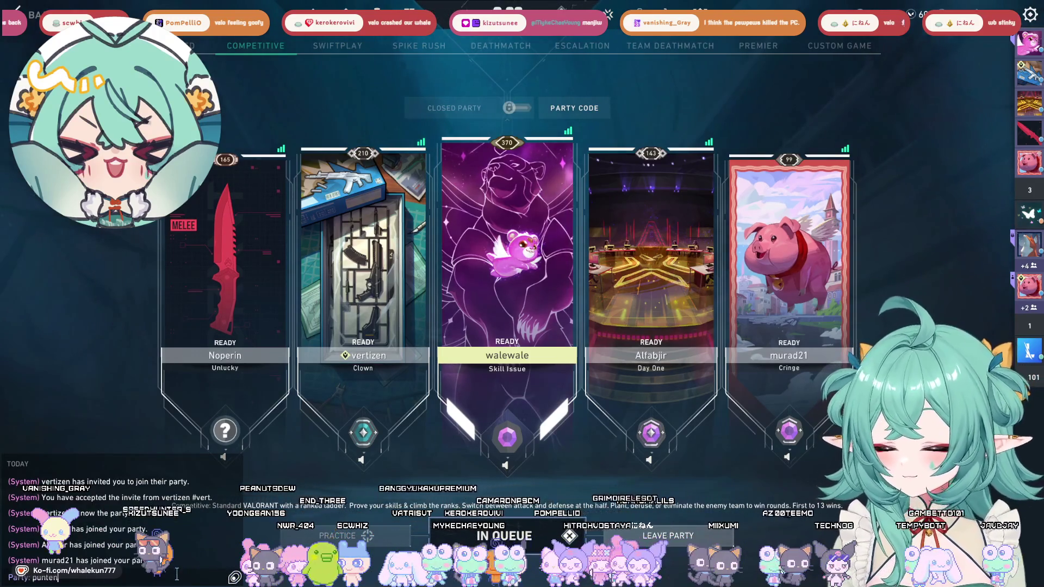
key("BackSpace")
key("BackSpace")
key("BackSpace")
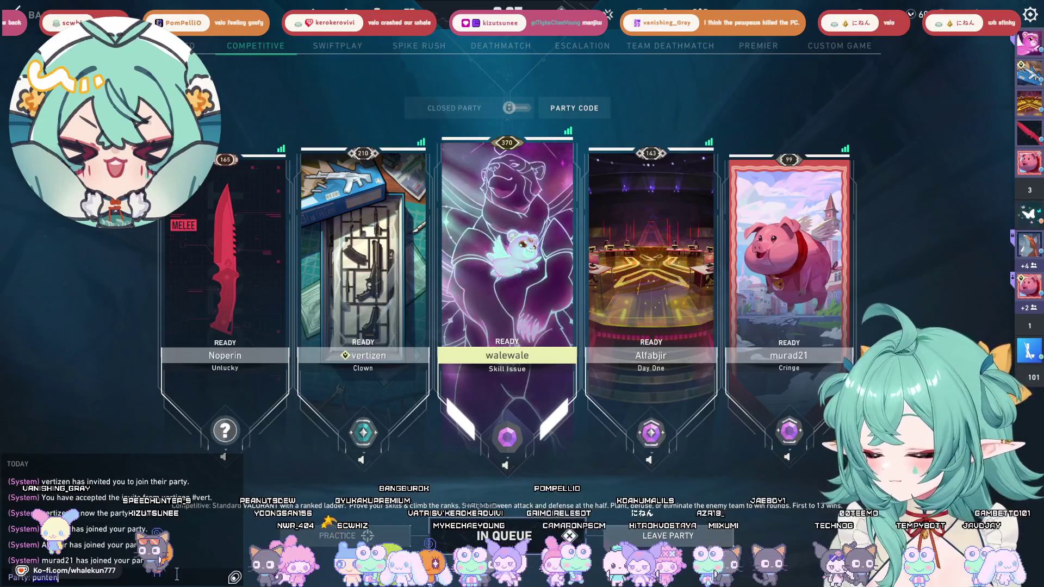
type("permisi kak,")
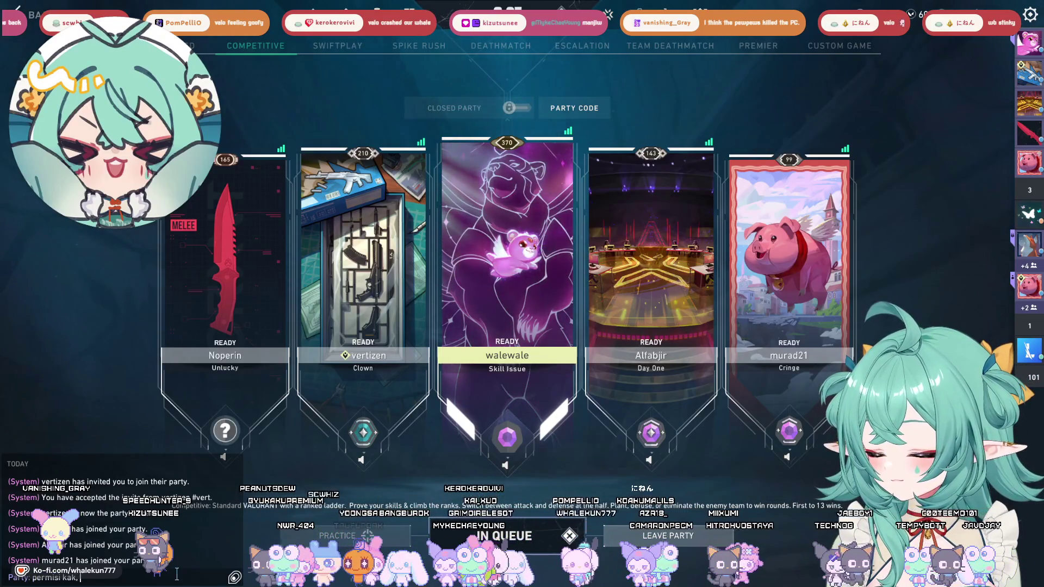
type(" aku")
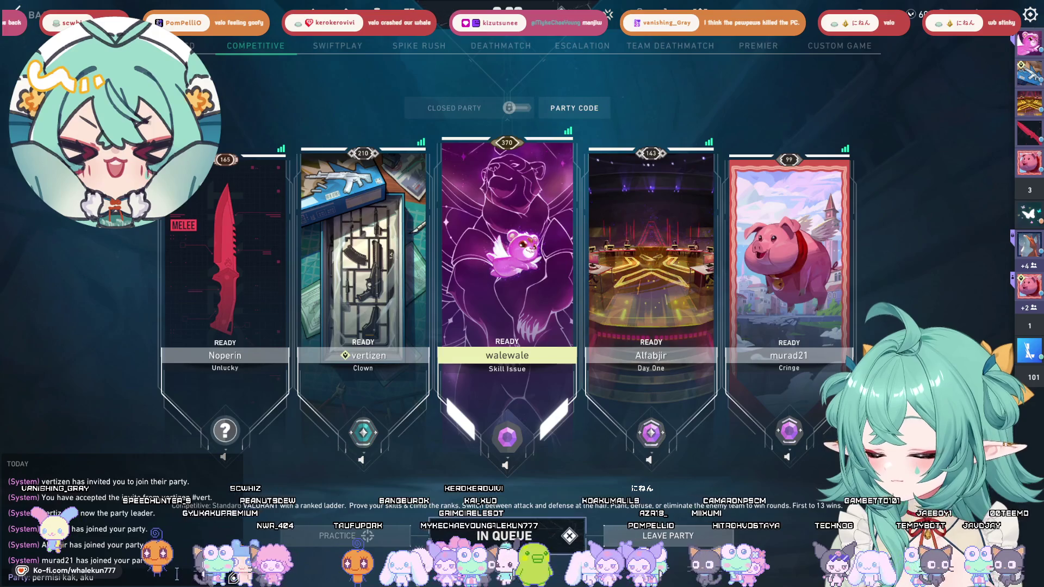
key("BackSpace")
key("BackSpace")
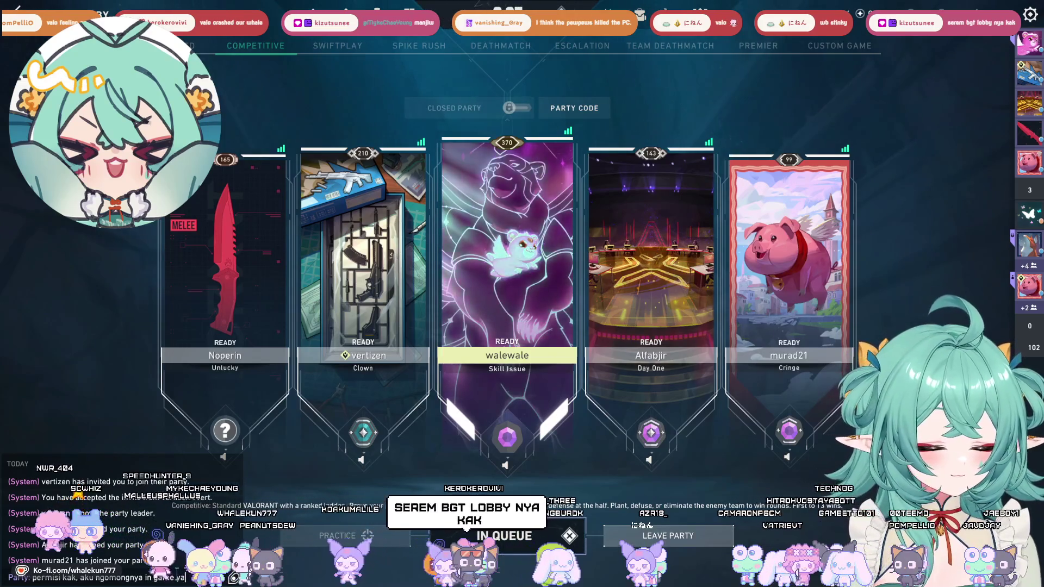
key("Return")
Tell the party 'lagi nge stream, ku denger', then check the chat for replies.
type("lagi nge strea")
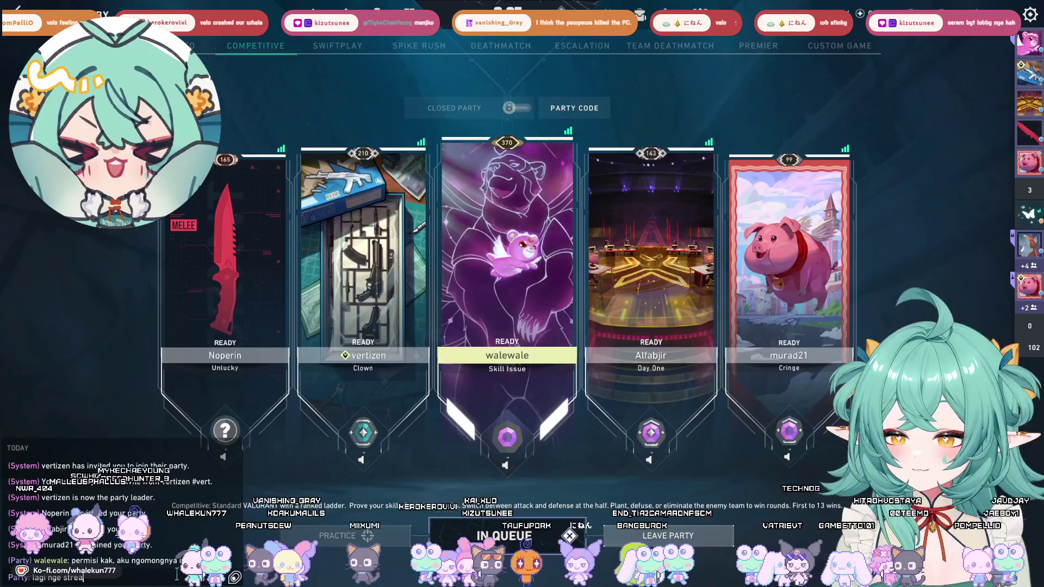
type("m, ku")
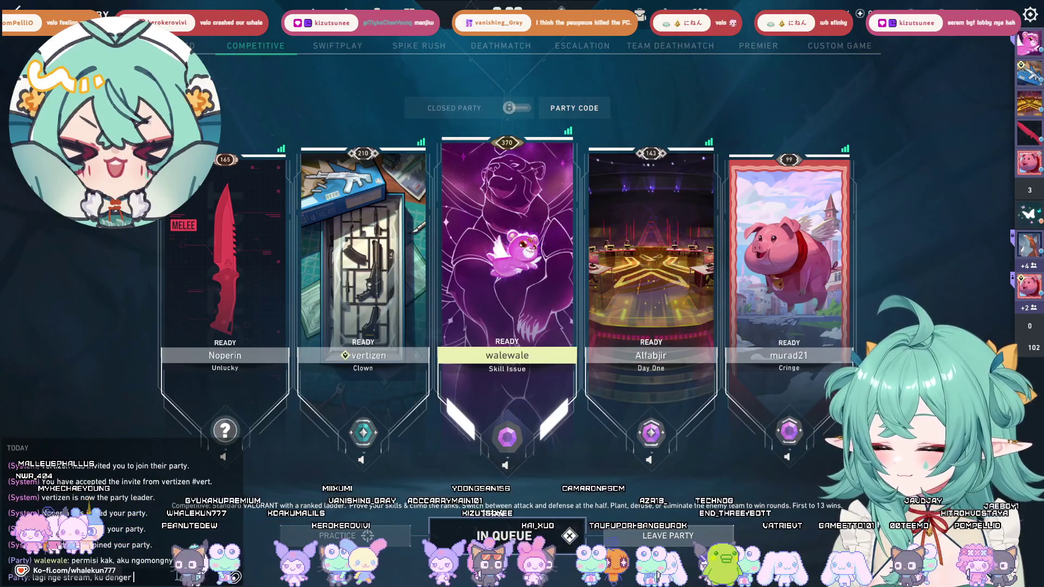
type(" denger")
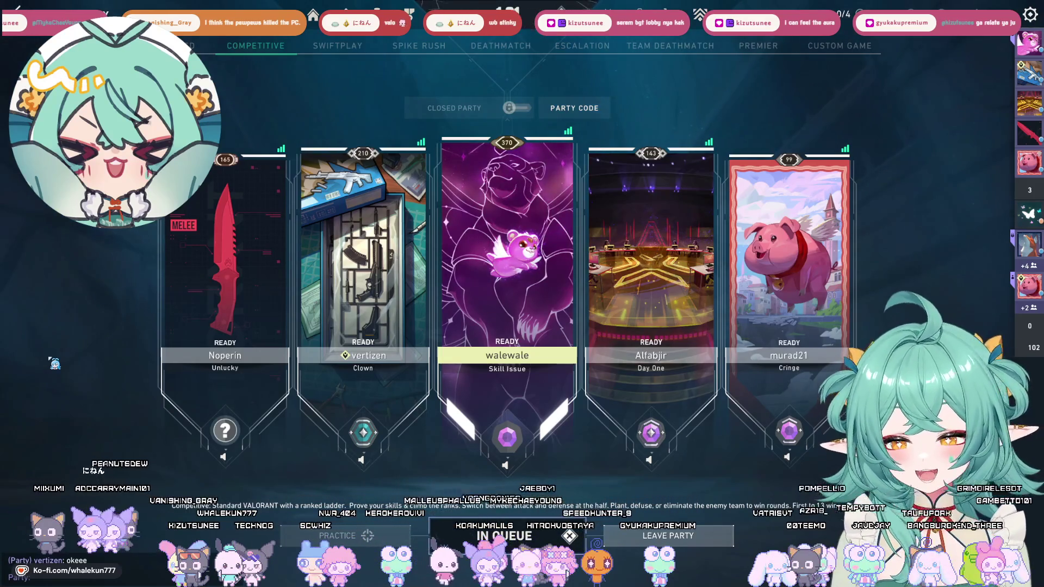
key("Return")
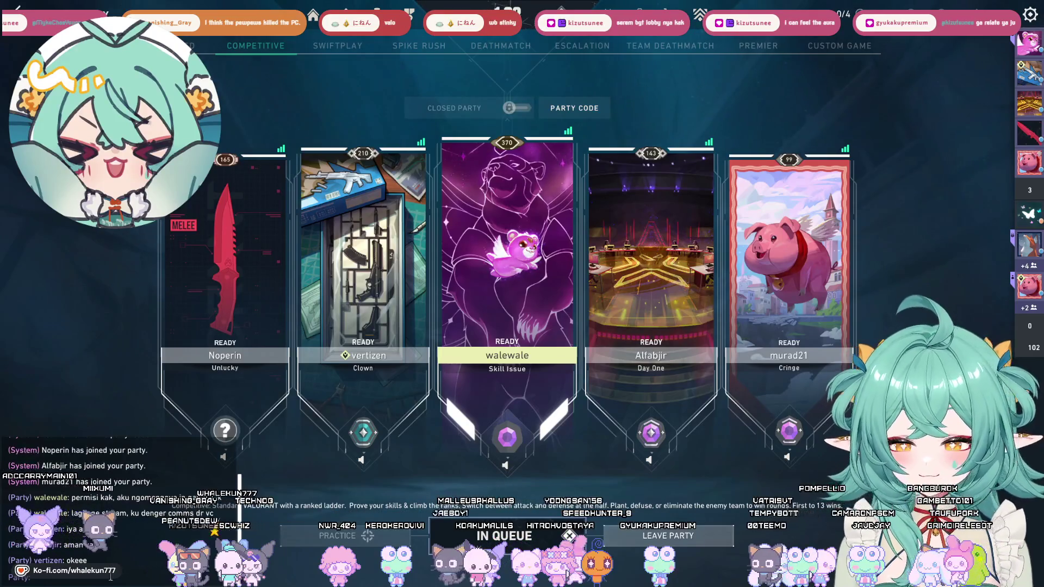
key("Escape")
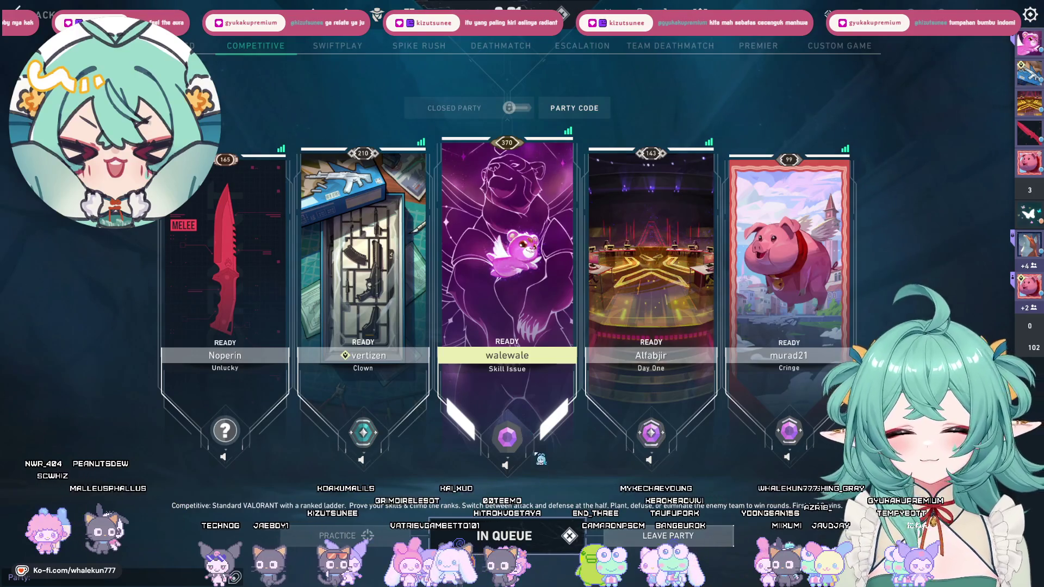
mouse_move(517, 443)
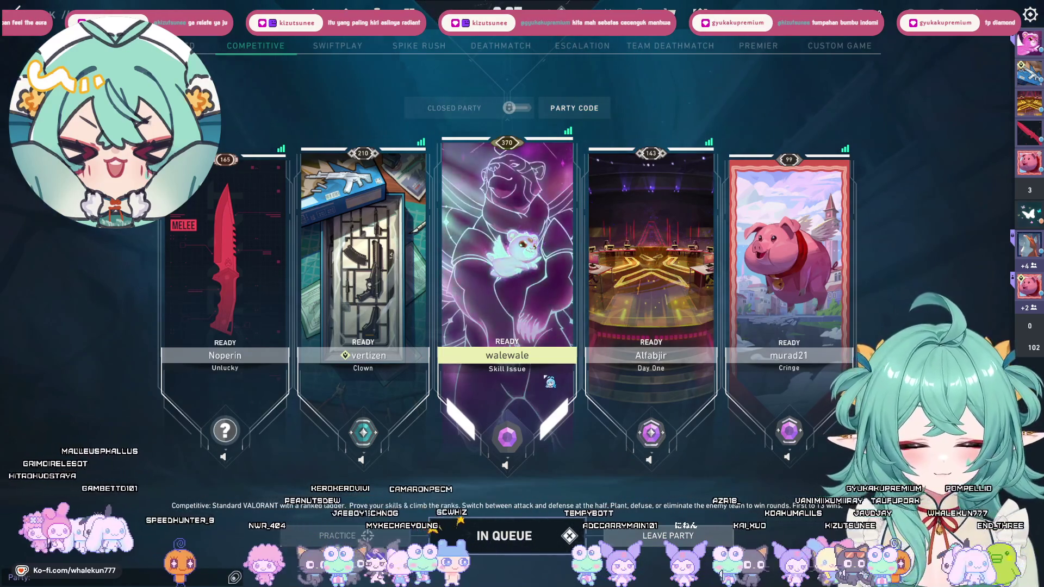
key("Return")
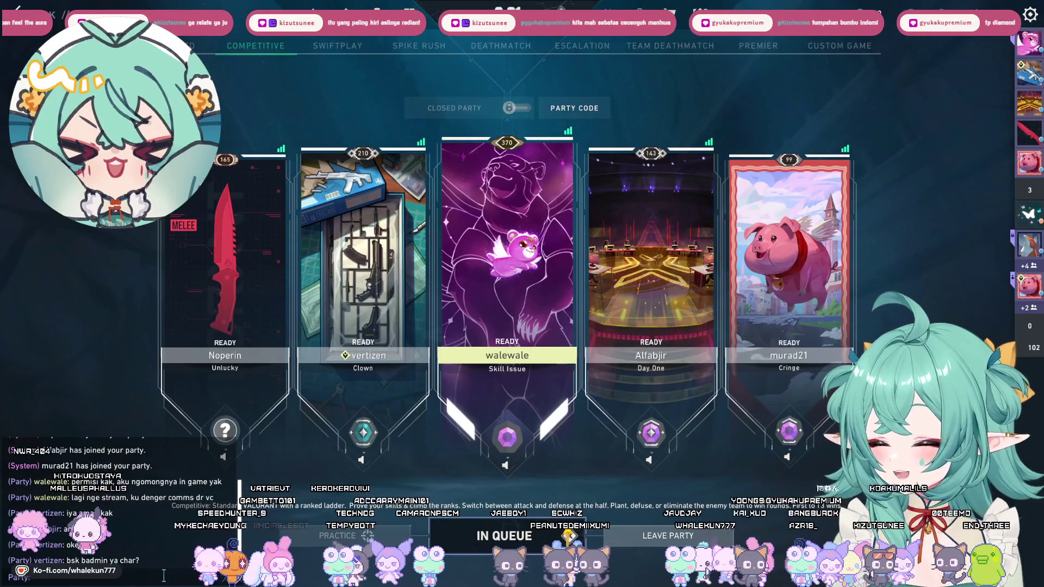
key("Escape")
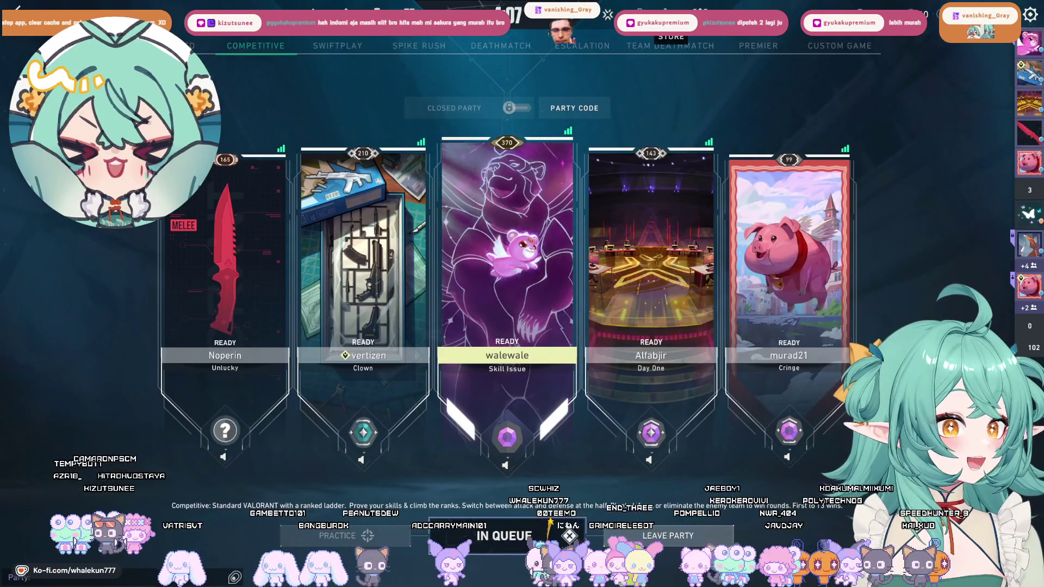
left_click(564, 16)
Browse the Store and view the featured bundle's details.
left_click(671, 16)
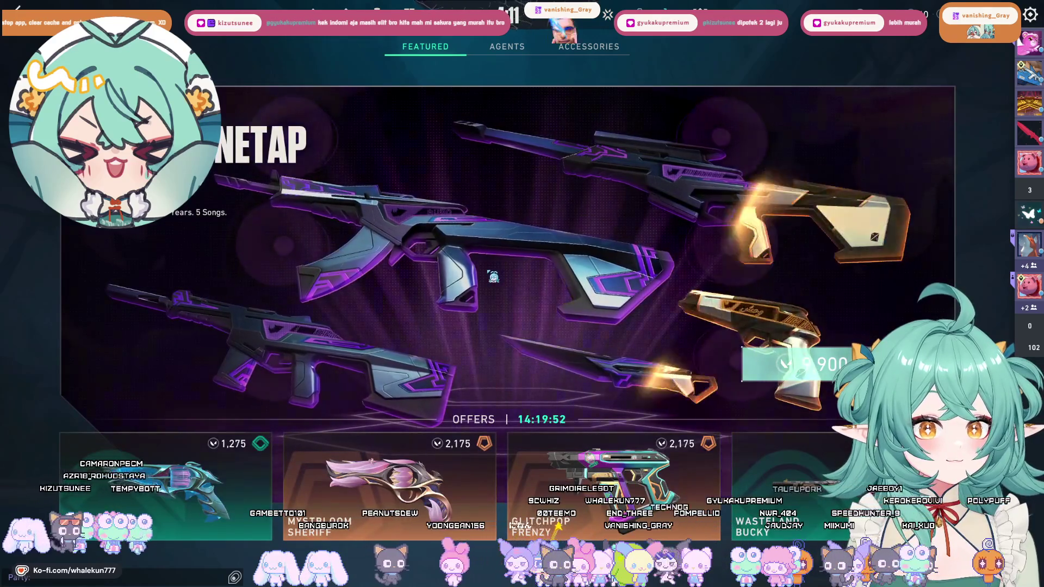
left_click(496, 253)
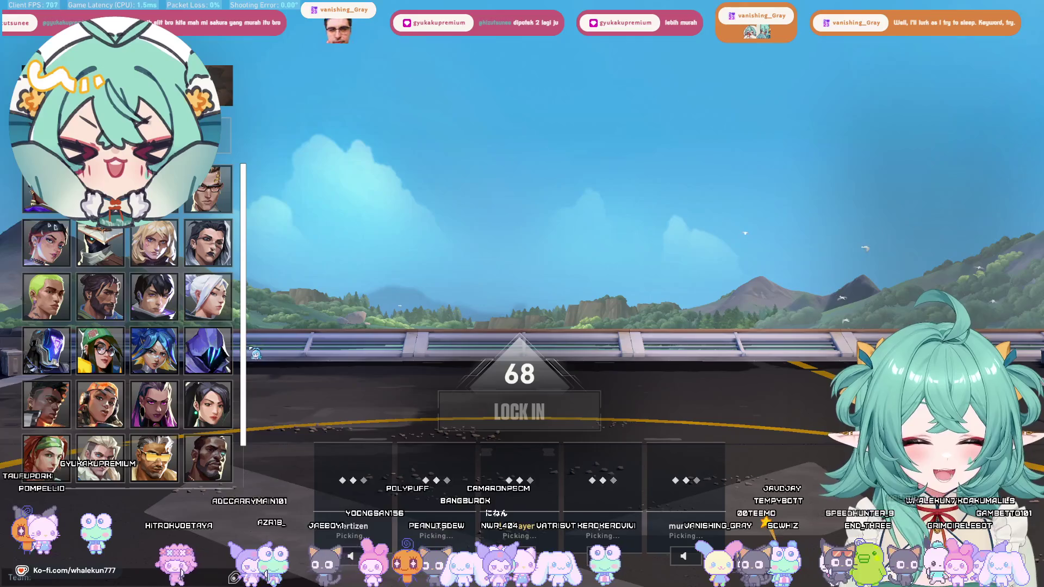
Pick Killjoy as the agent and send a 'brb' message to team chat.
left_click(106, 360)
type("toilet bt")
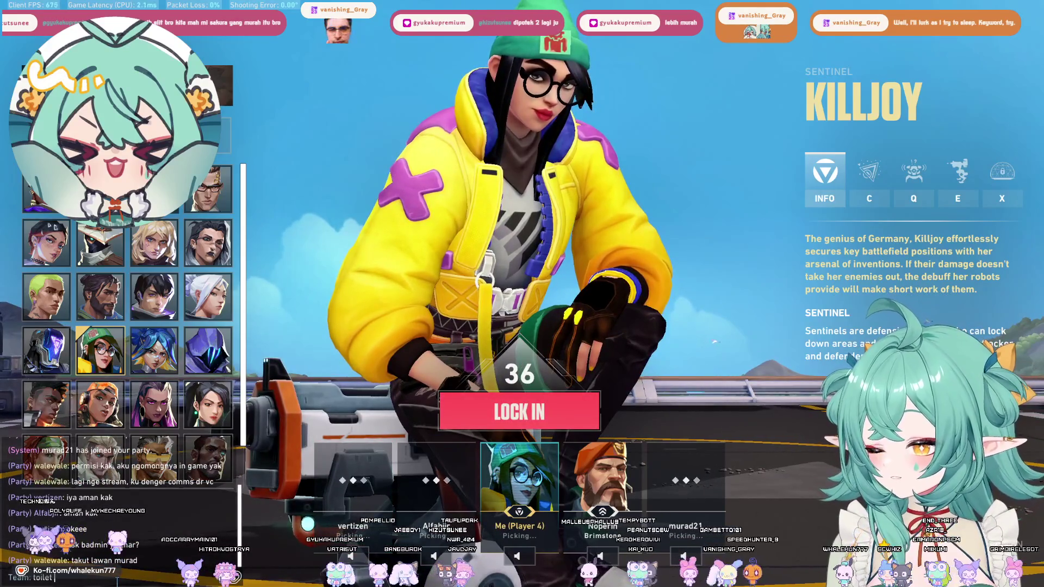
type("rb")
key("Return")
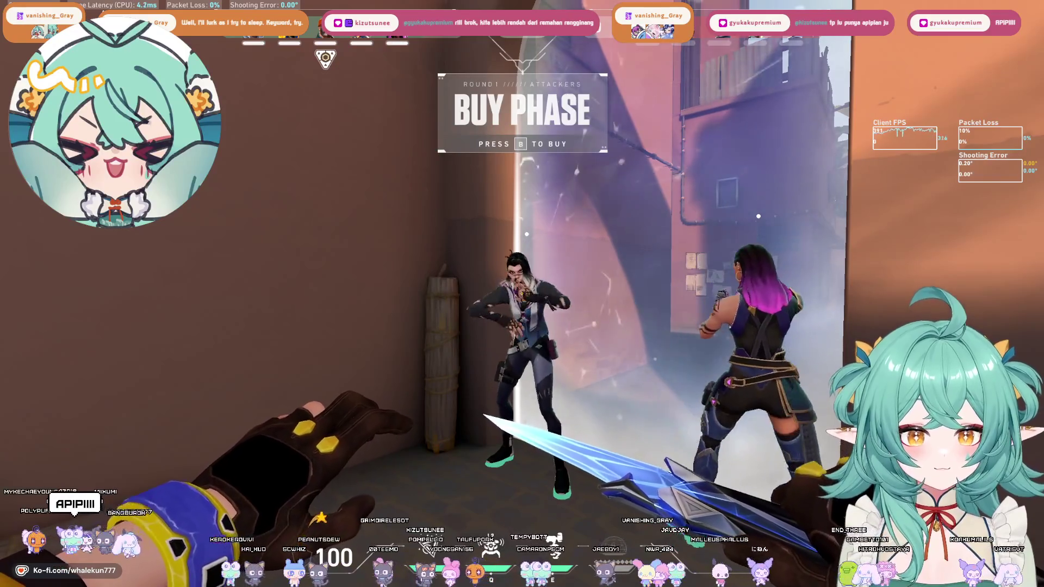
Throw an ability down the alley, shoot at enemies by the smoke, and reload.
mouse_move(522, 294)
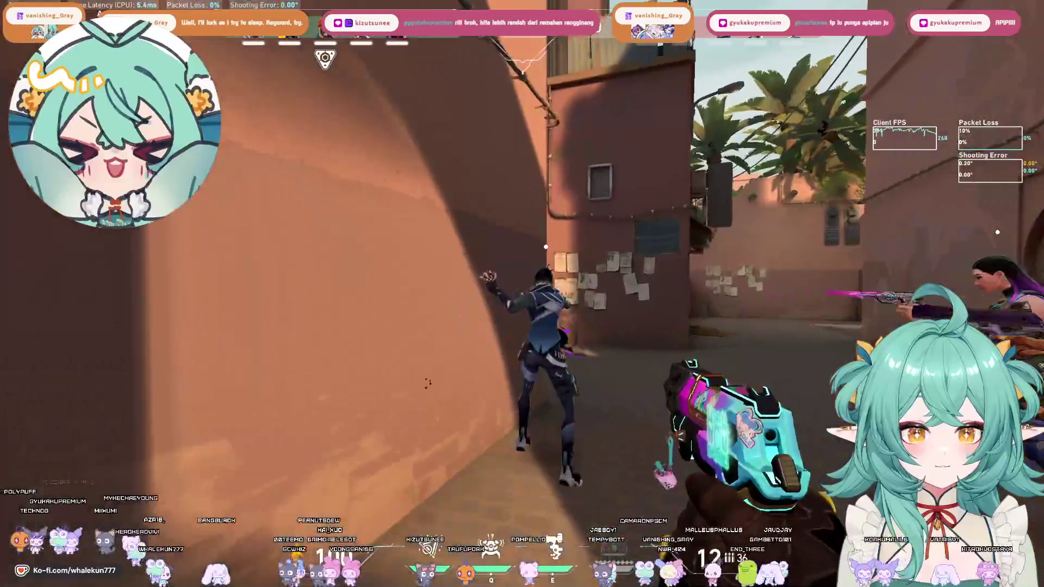
key("e")
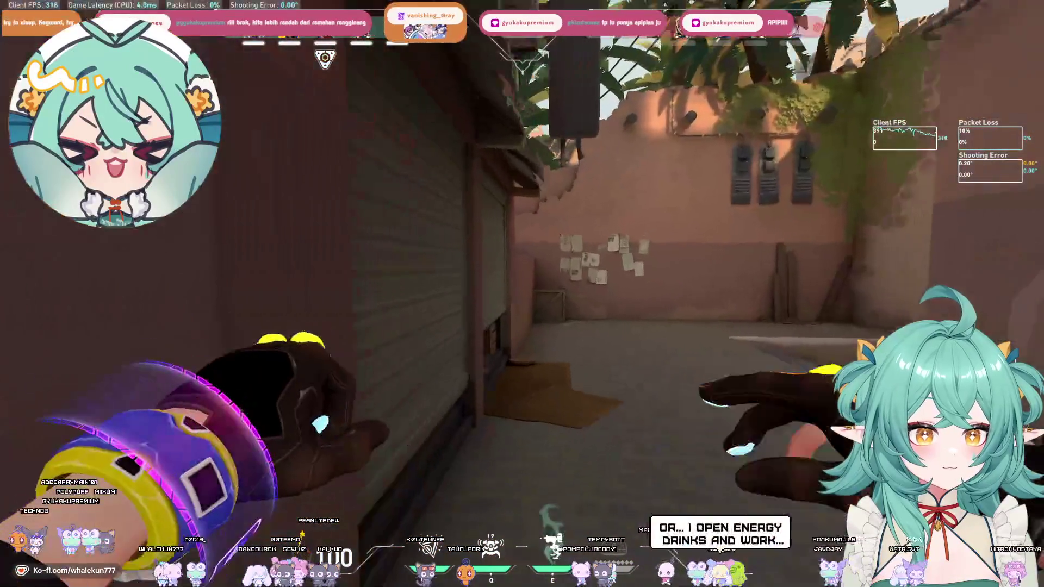
left_click(522, 294)
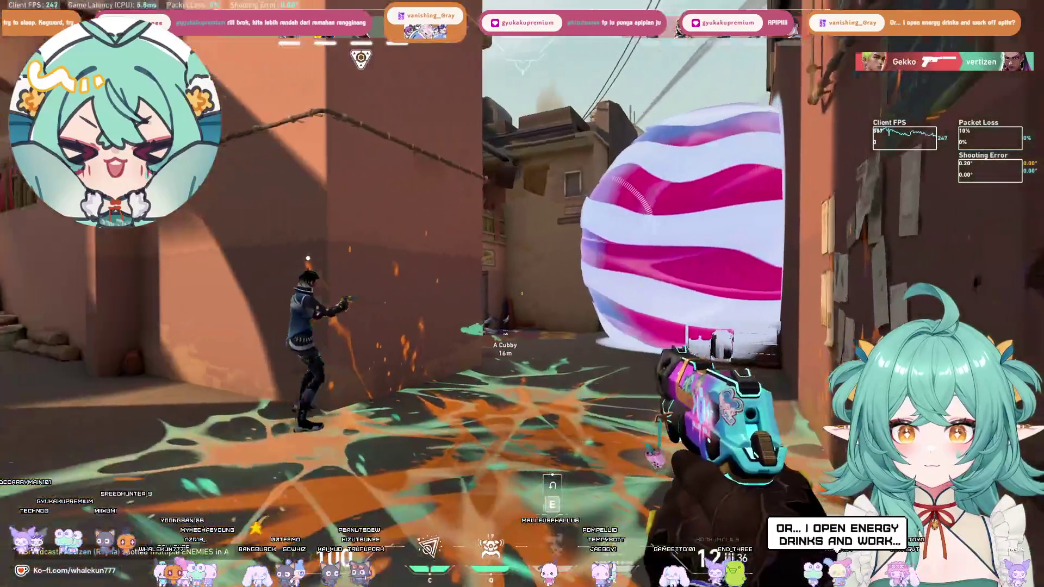
left_click(523, 293)
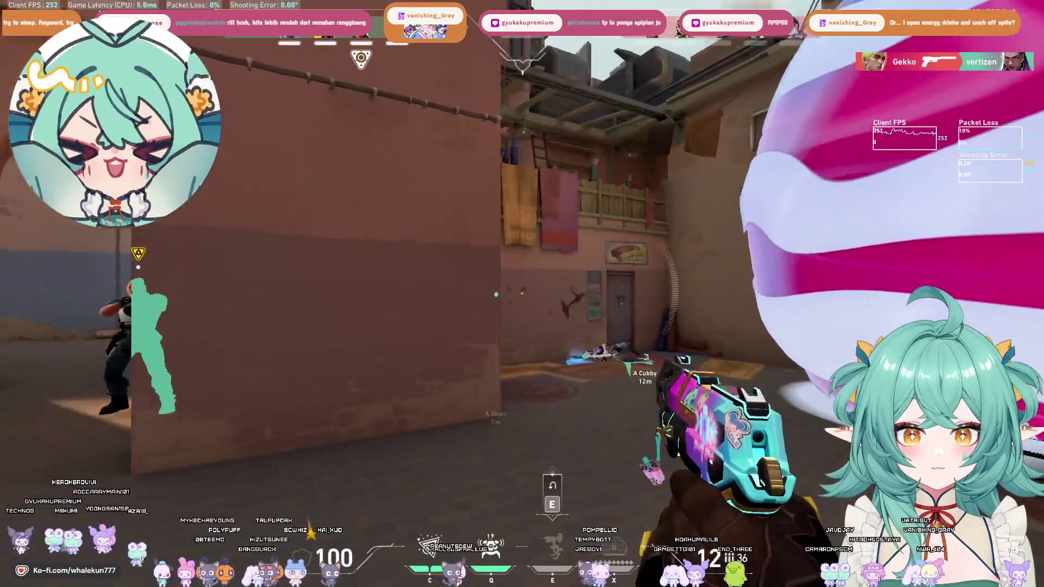
left_click(522, 294)
left_click(521, 294)
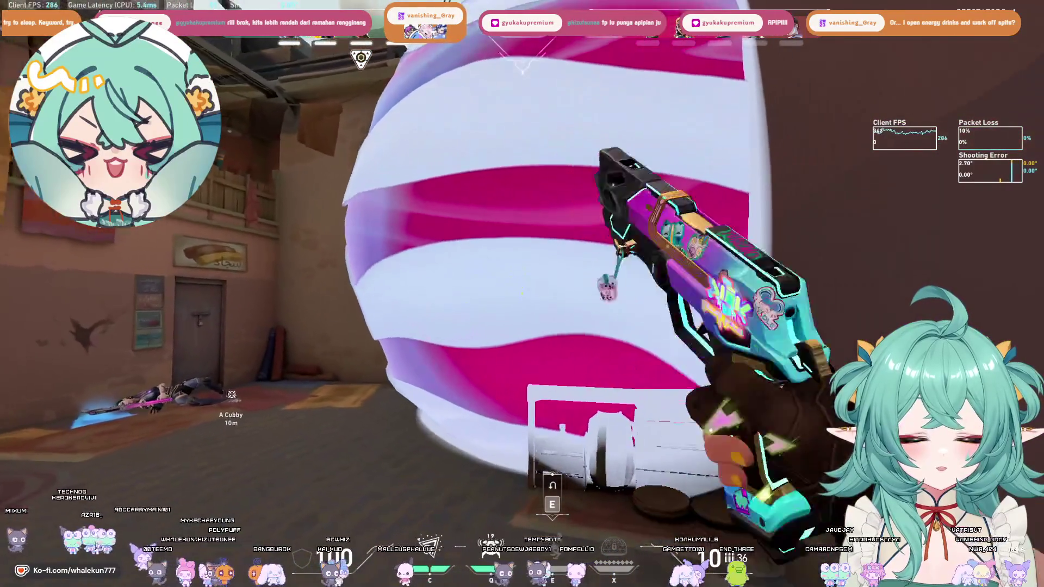
key("w")
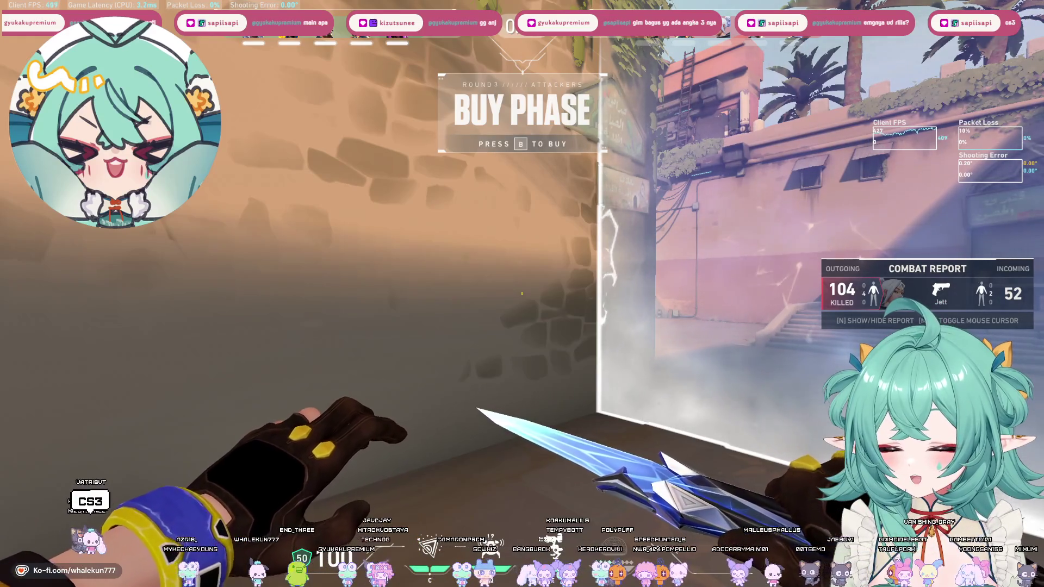
Check the scoreboard and draw the rifle for the round.
key("Tab")
key("1")
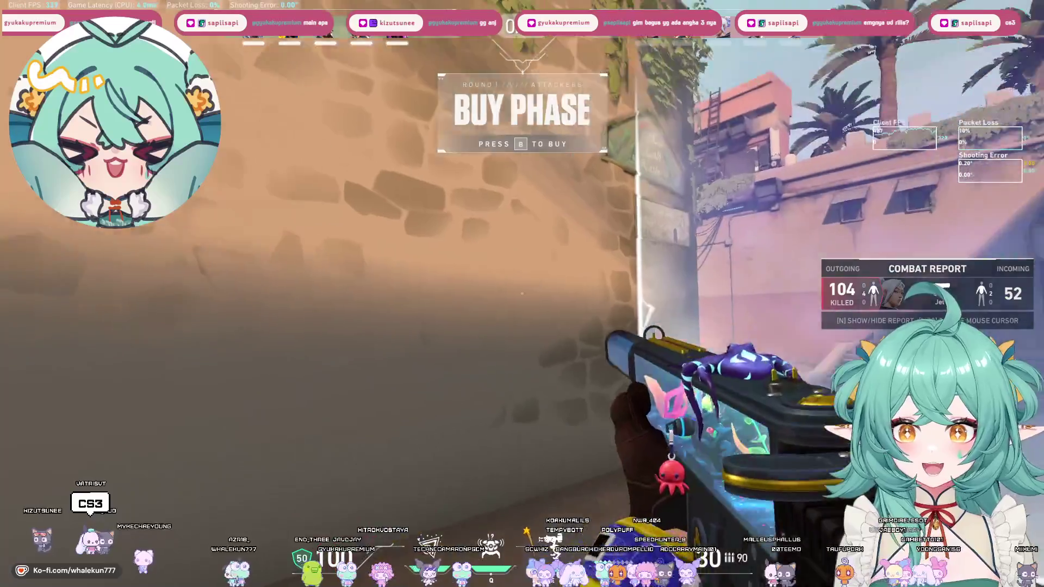
key("3")
key("Tab")
key("1")
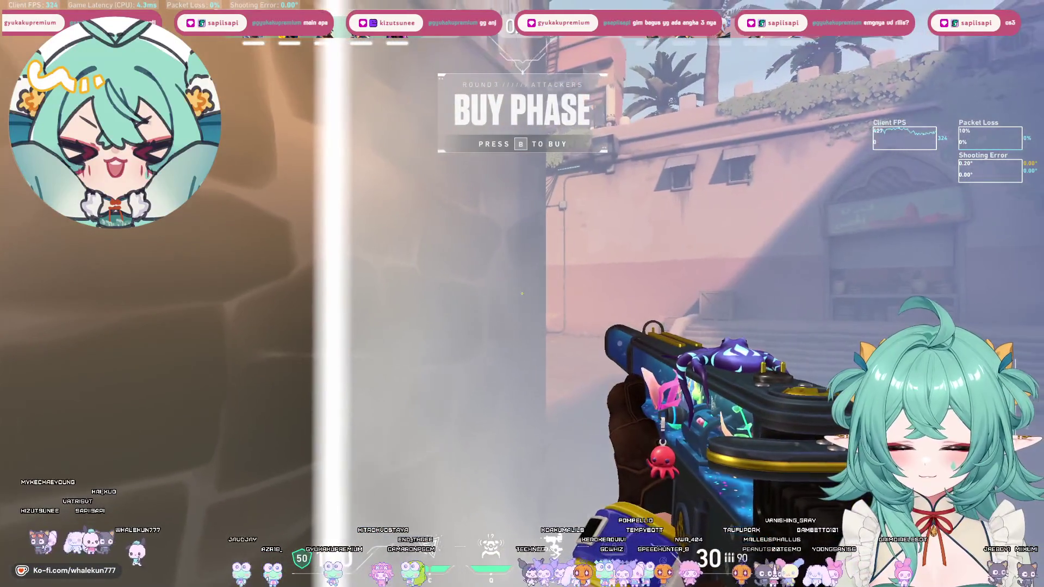
Advance from spawn through A Lobby's archway into the corridor toward the far doorway.
key("w")
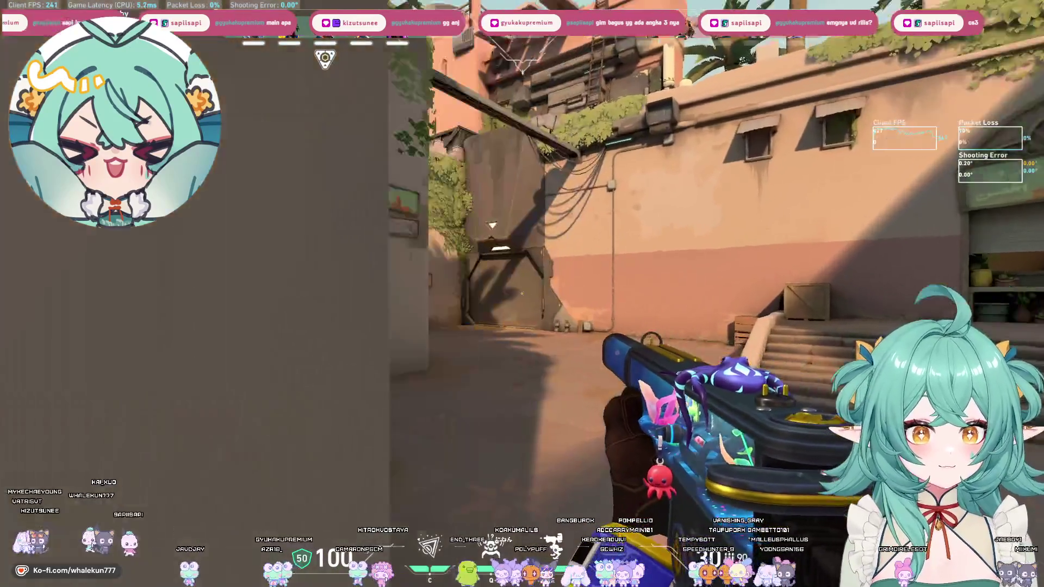
key("w")
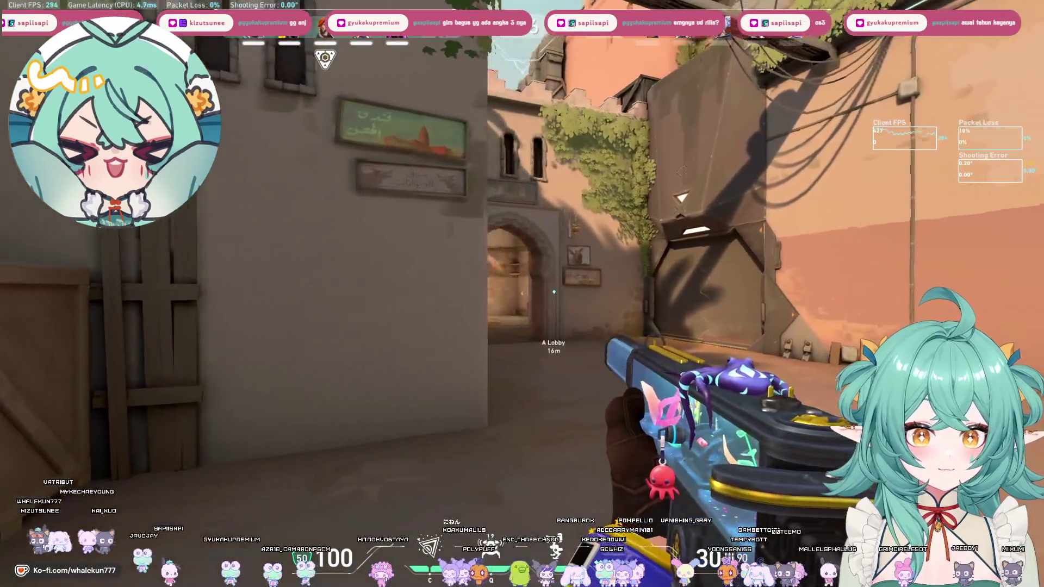
key("w")
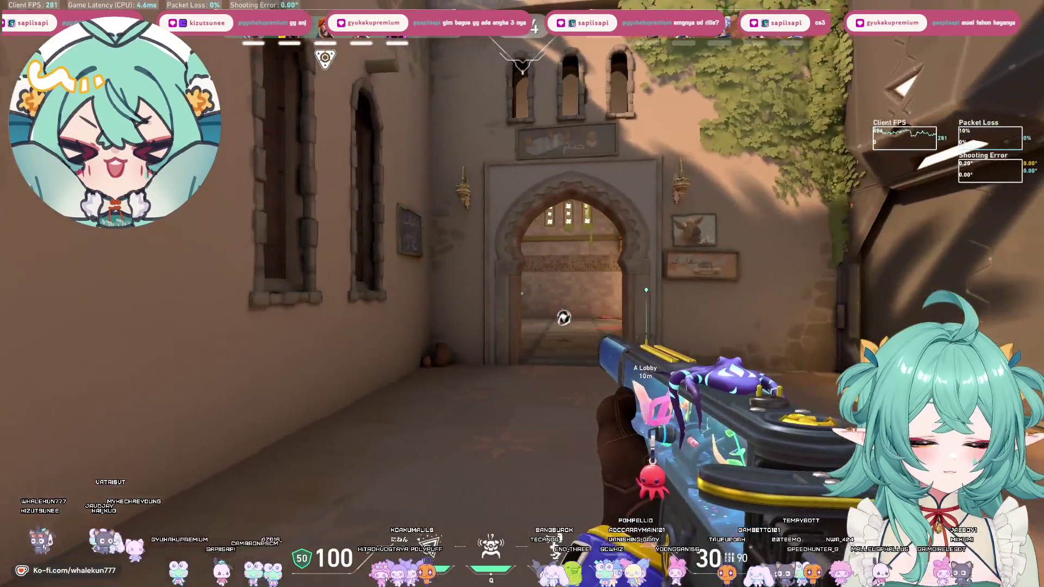
key("w")
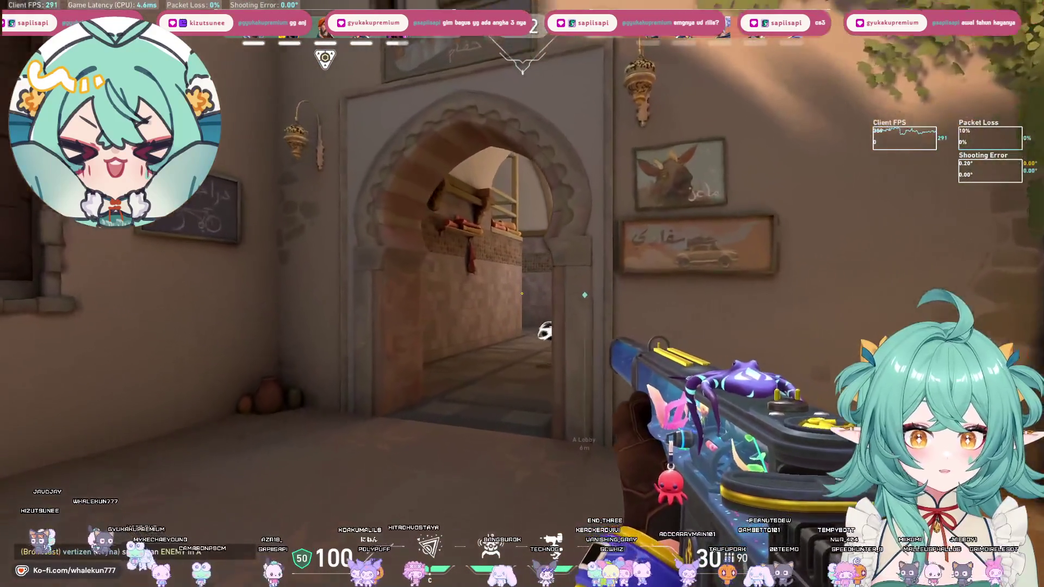
key("w")
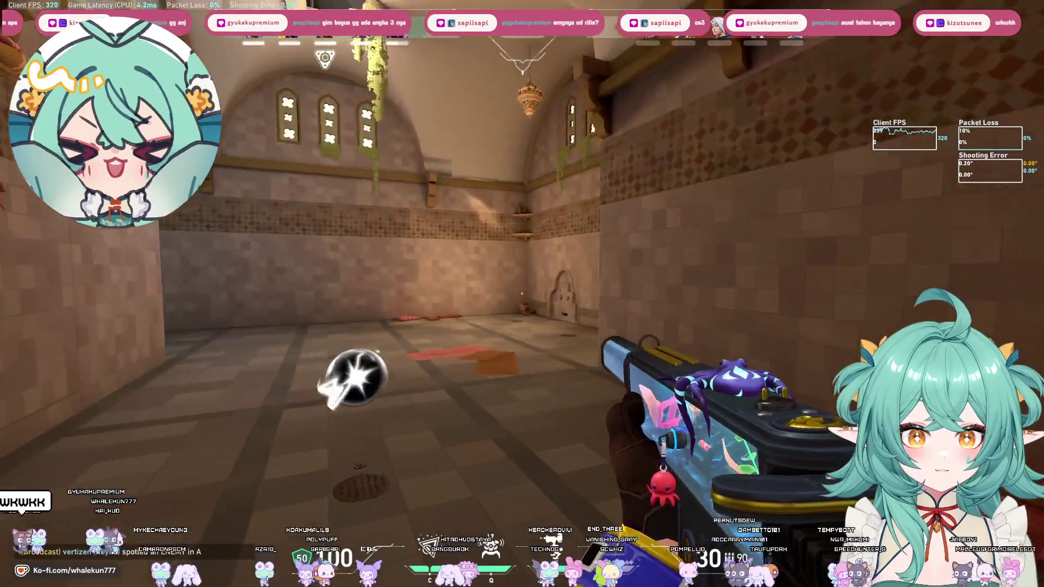
key("w")
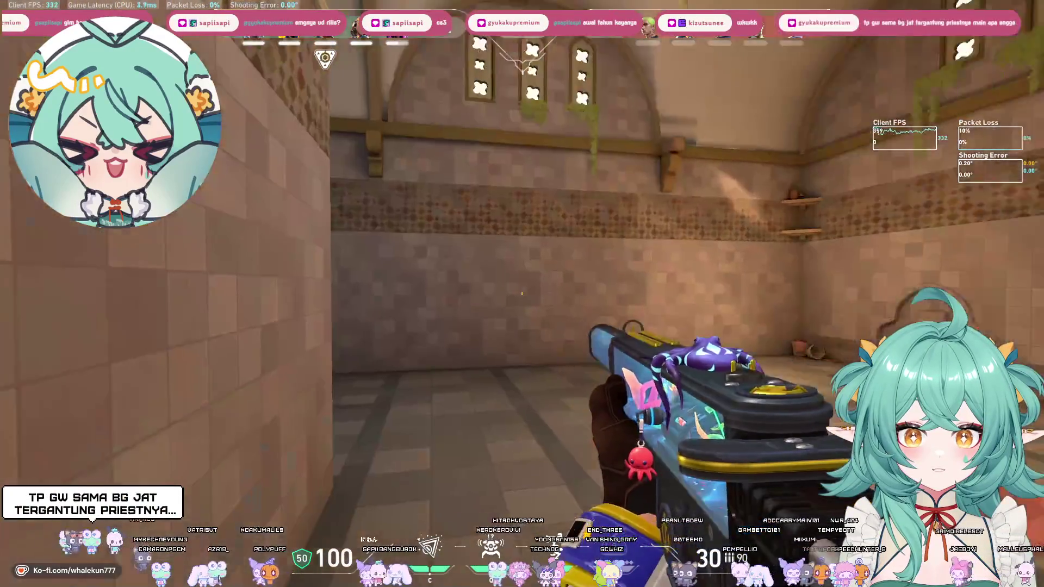
key("w")
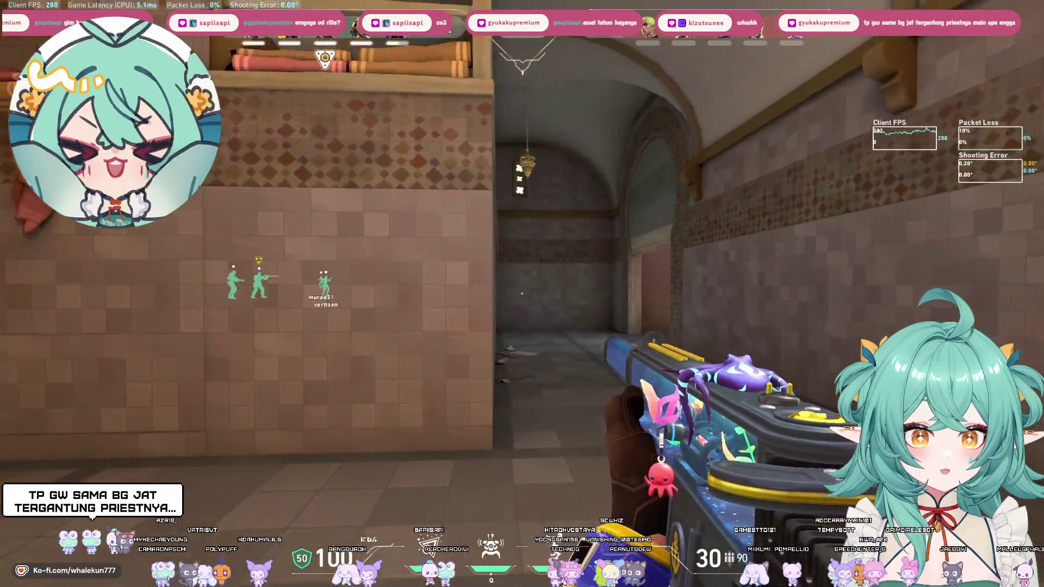
key("w")
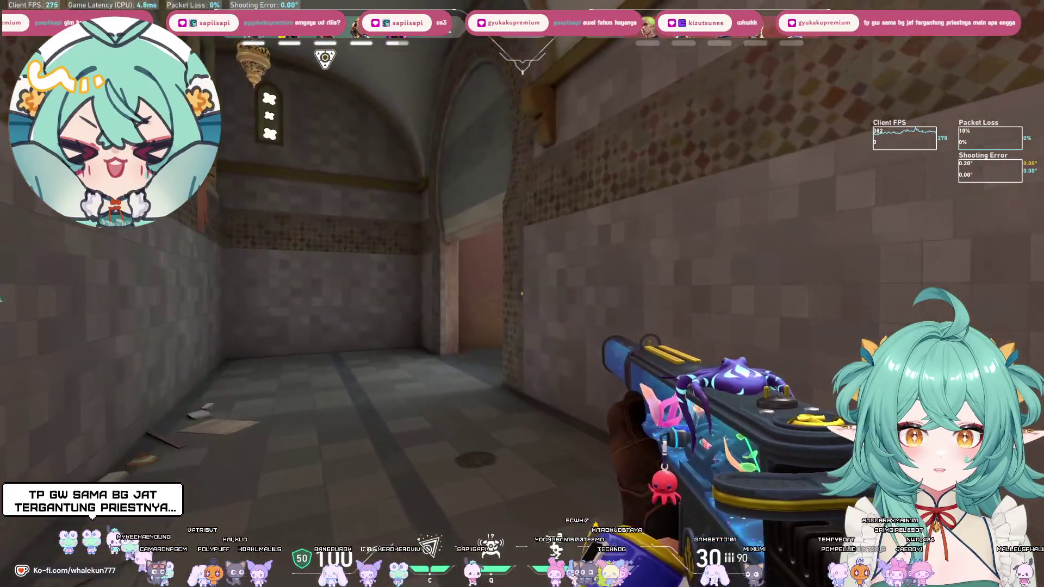
key("w")
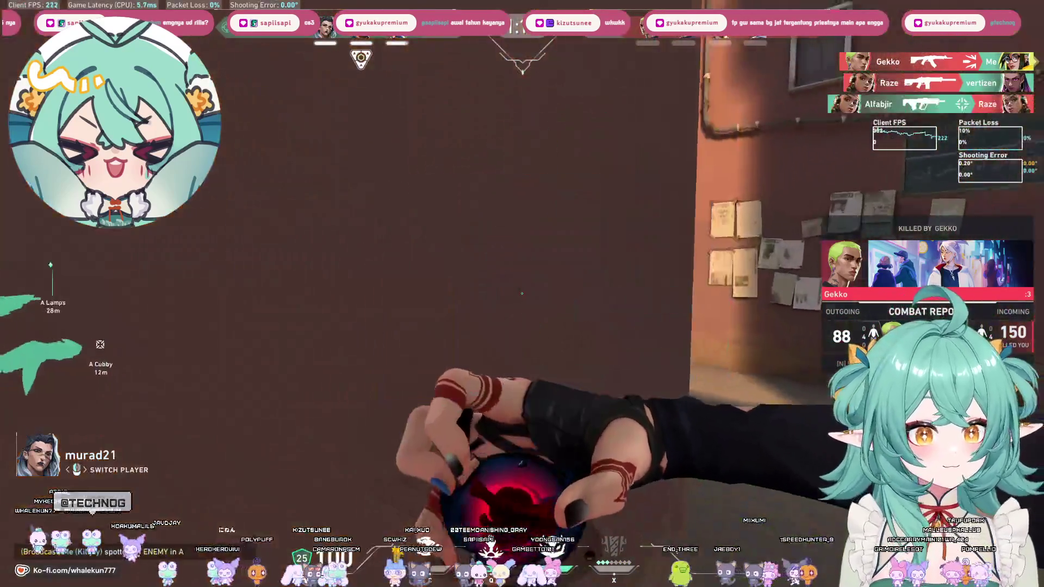
Cycle the spectator camera between the surviving teammates.
left_click(522, 294)
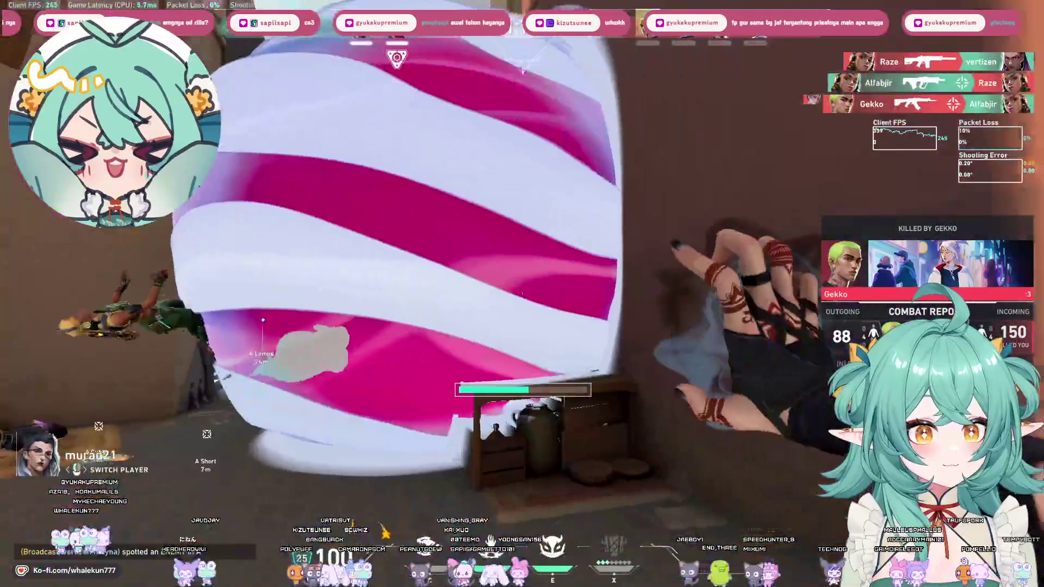
left_click(522, 294)
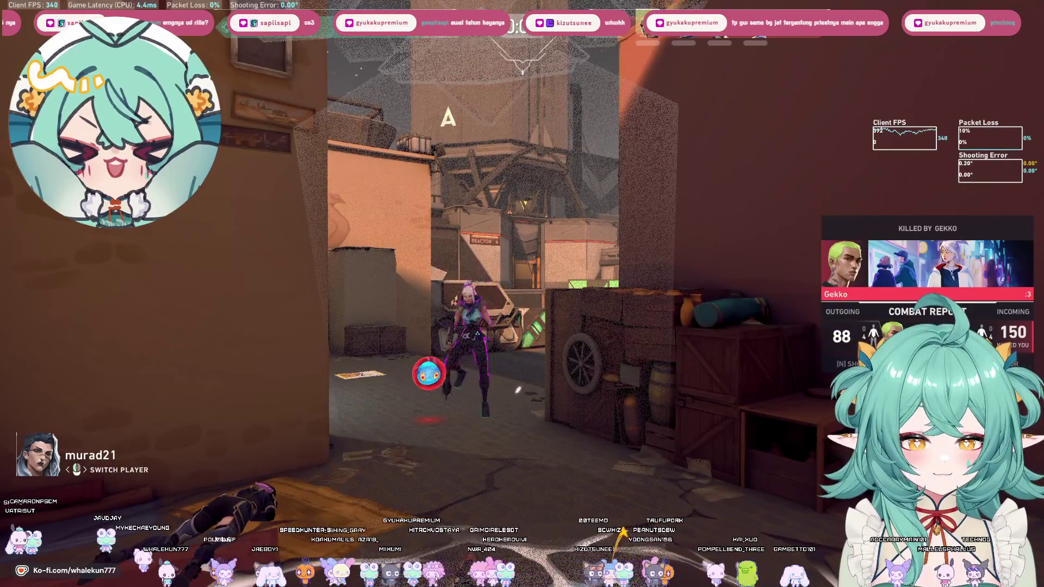
Glance at the buy menu, hold the knife, and check the scoreboard in spawn.
key("b")
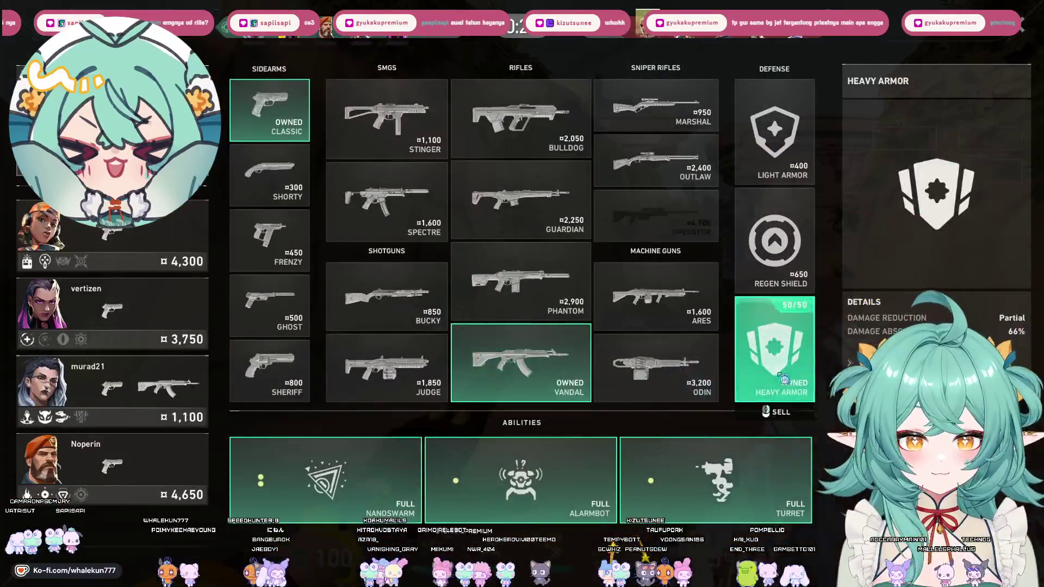
key("b")
key("3")
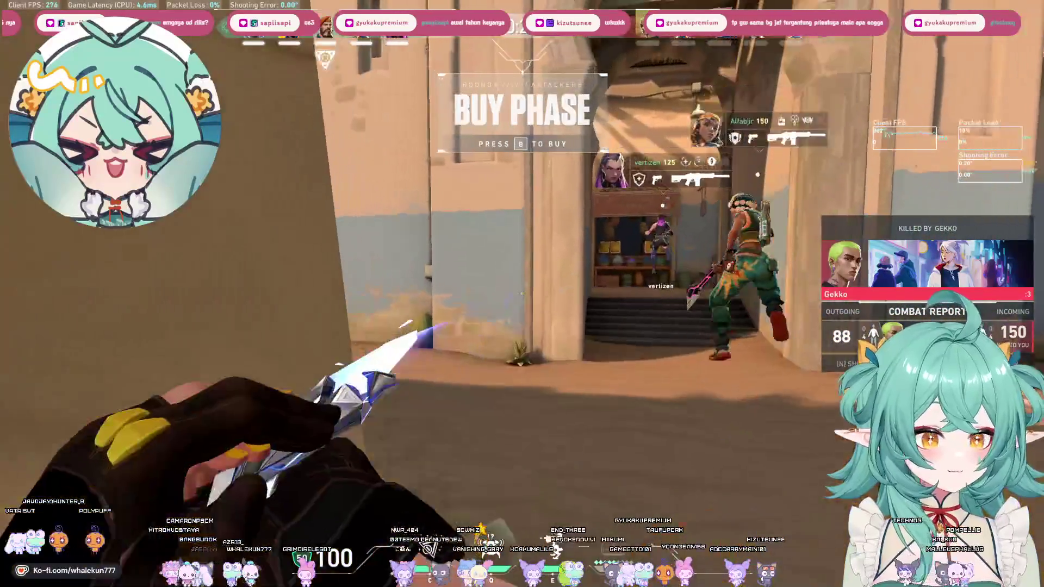
key("Tab")
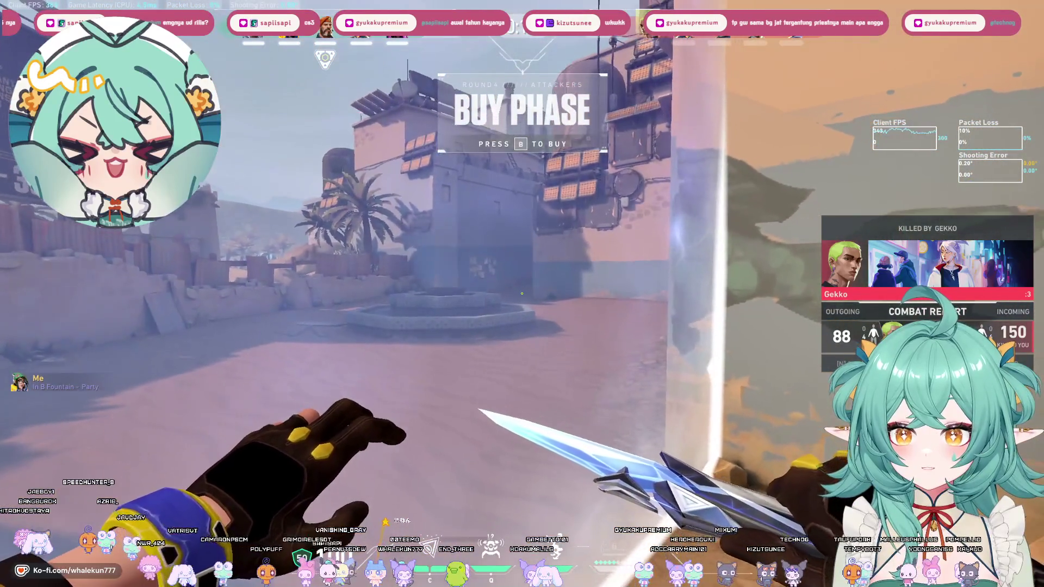
key("Tab")
Draw the main weapon and play out the round.
key("1")
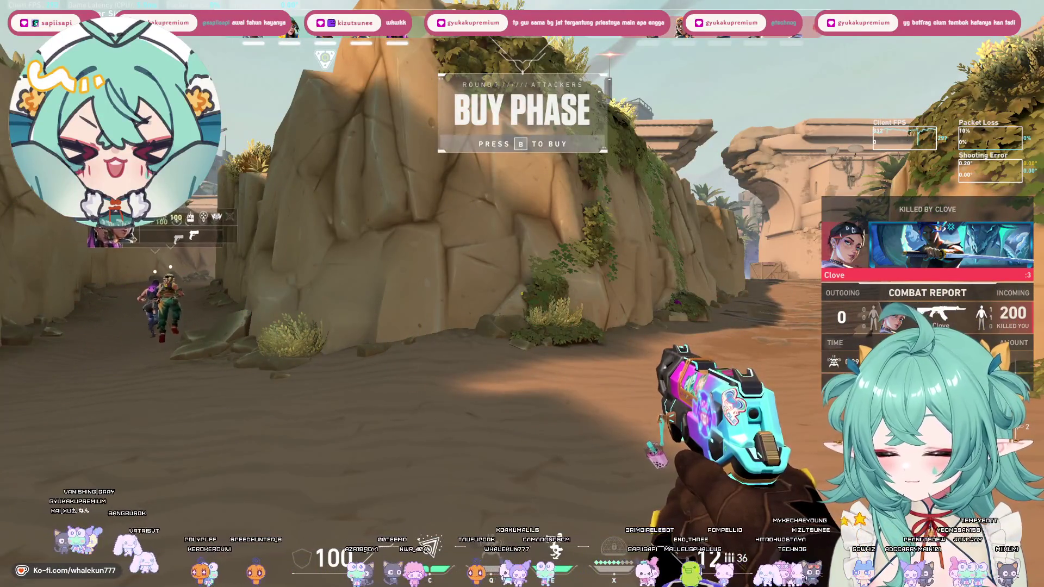
Confirm the Sheriff and Light Armor purchases in the buy menu, then hold the knife.
key("b")
key("b")
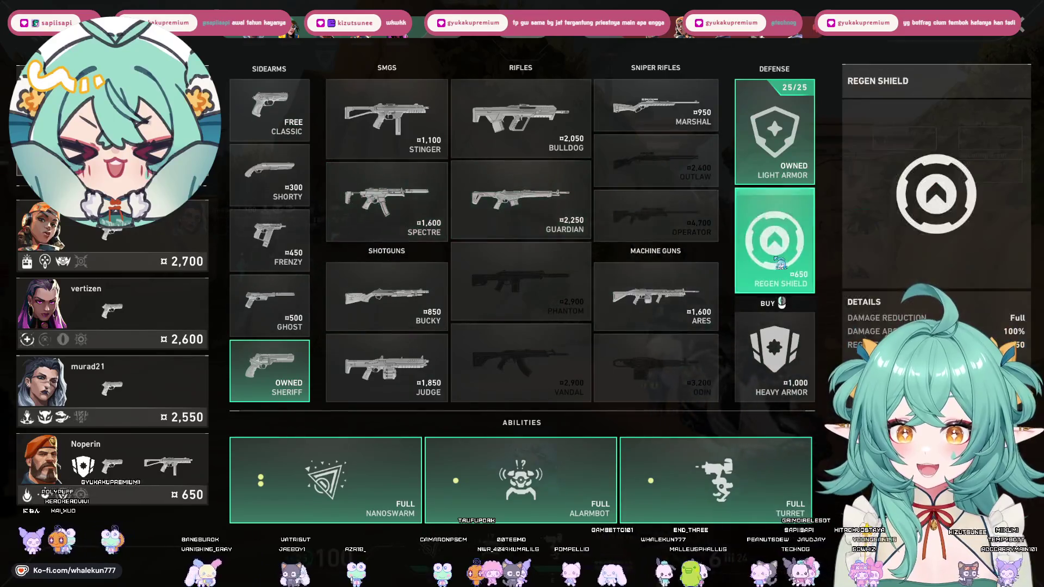
key("b")
key("Tab")
key("3")
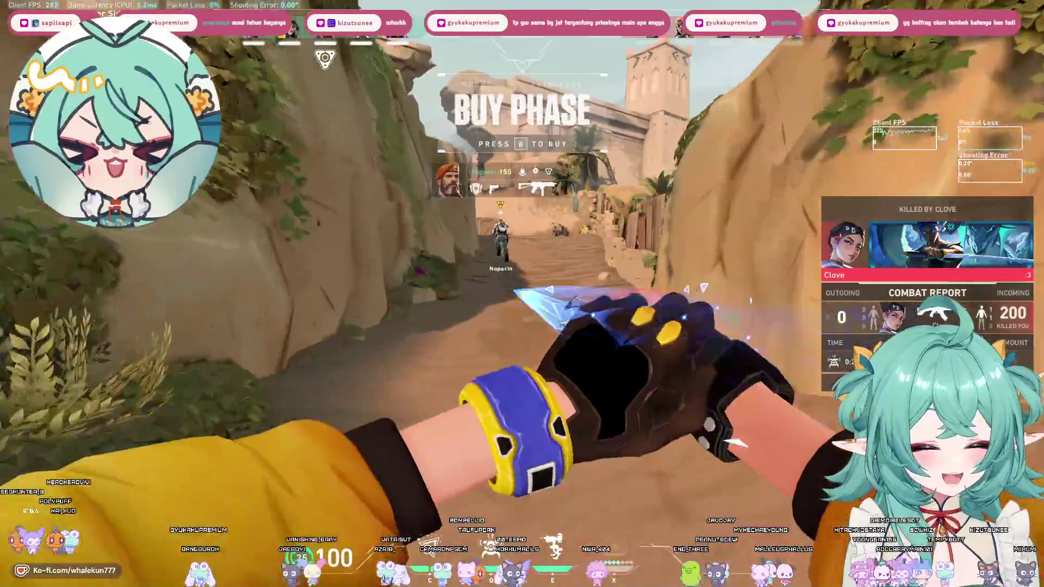
Inspect the knife while waiting, then draw the pistol and move to the barrier.
key("Tab")
key("y")
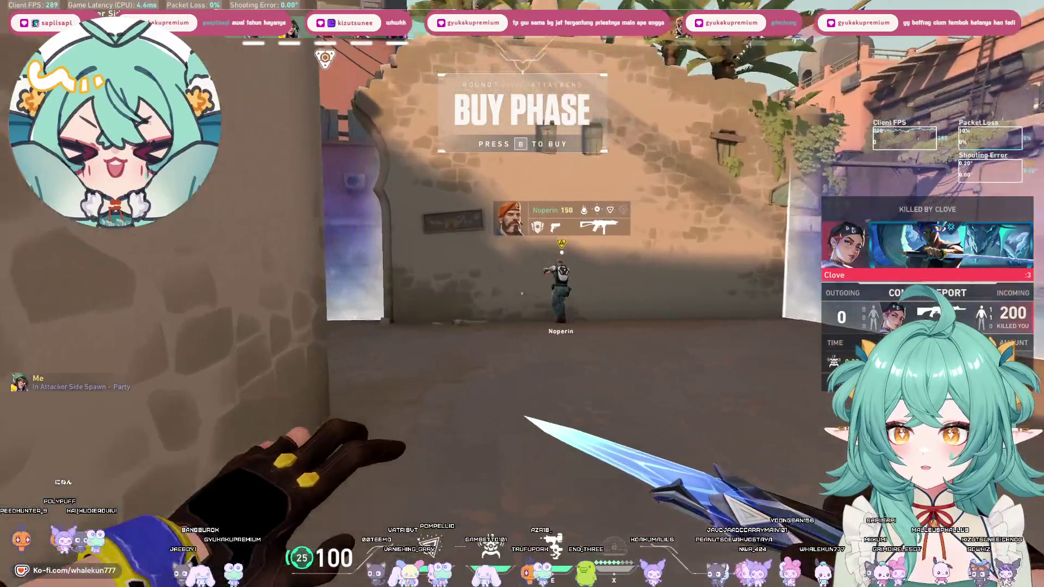
key("Tab")
key("1")
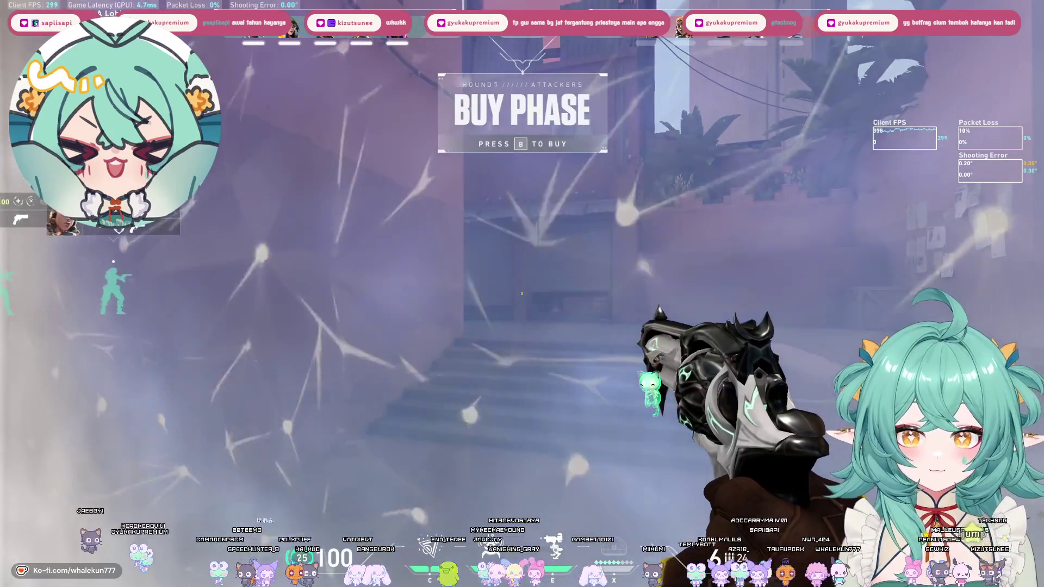
Drop an Alarmbot, then enter the garage-door alley strafing side to side.
key("q")
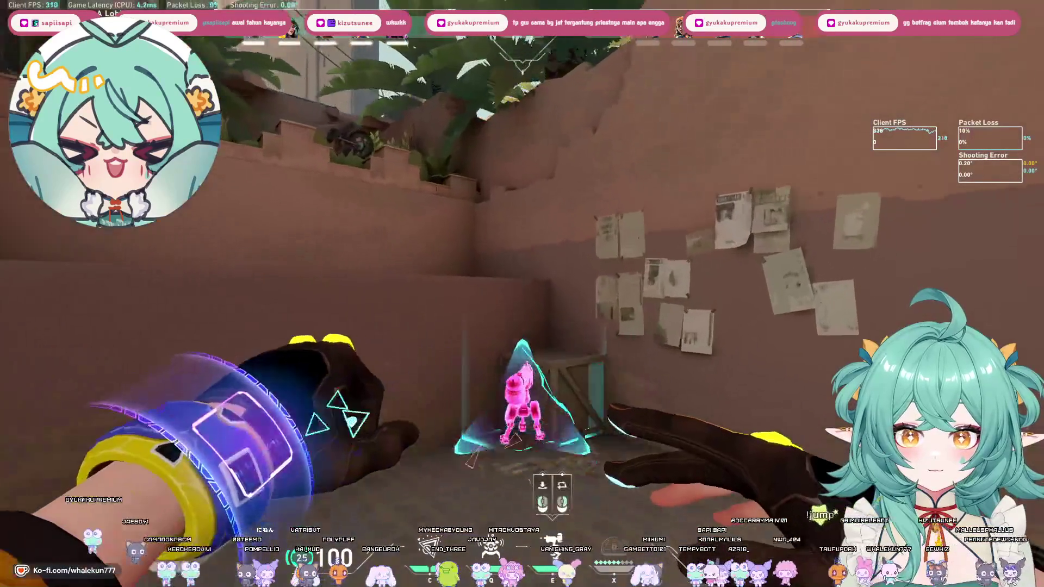
left_click(522, 294)
key("w")
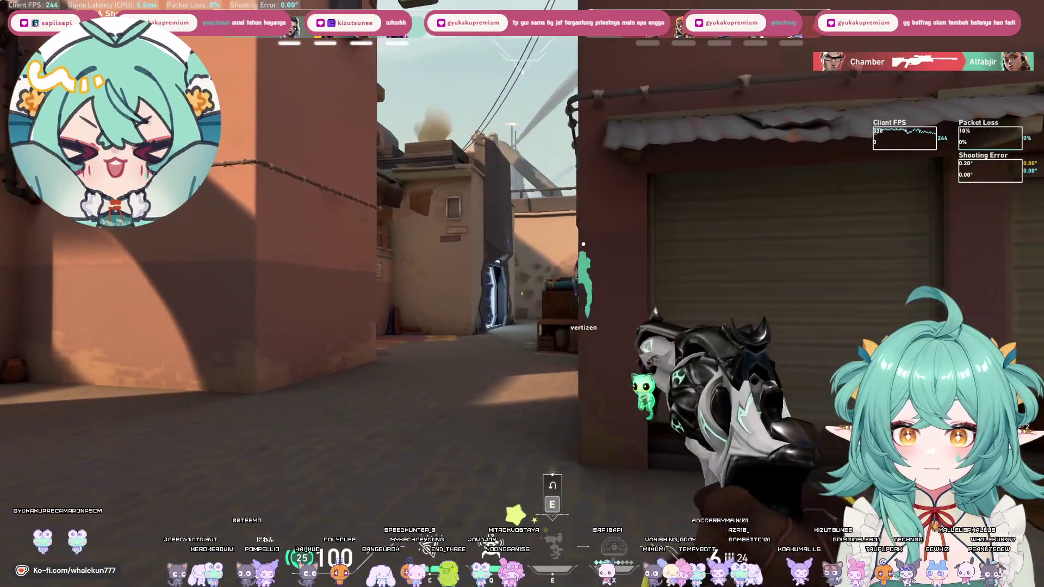
key("a")
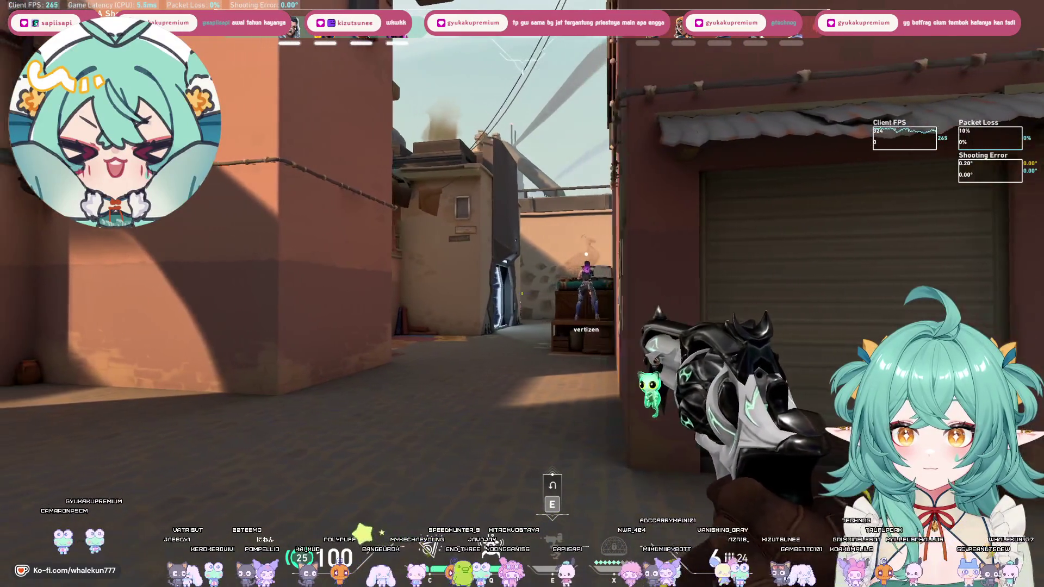
key("d")
key("a")
key("d")
key("a")
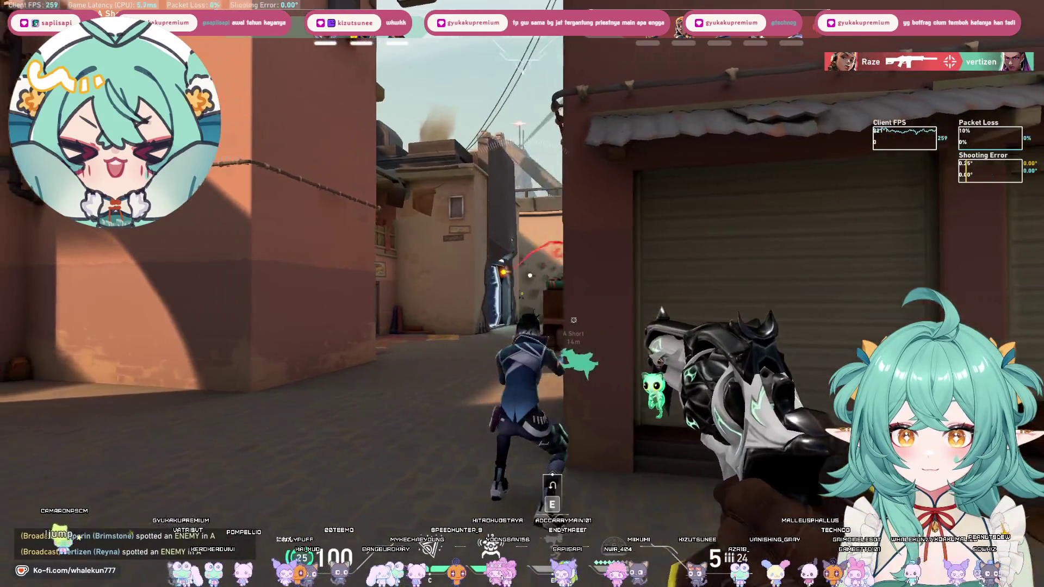
Push past the crates toward the spice shop, fire at the enemy, then check the scoreboard after dying.
key("d")
key("d")
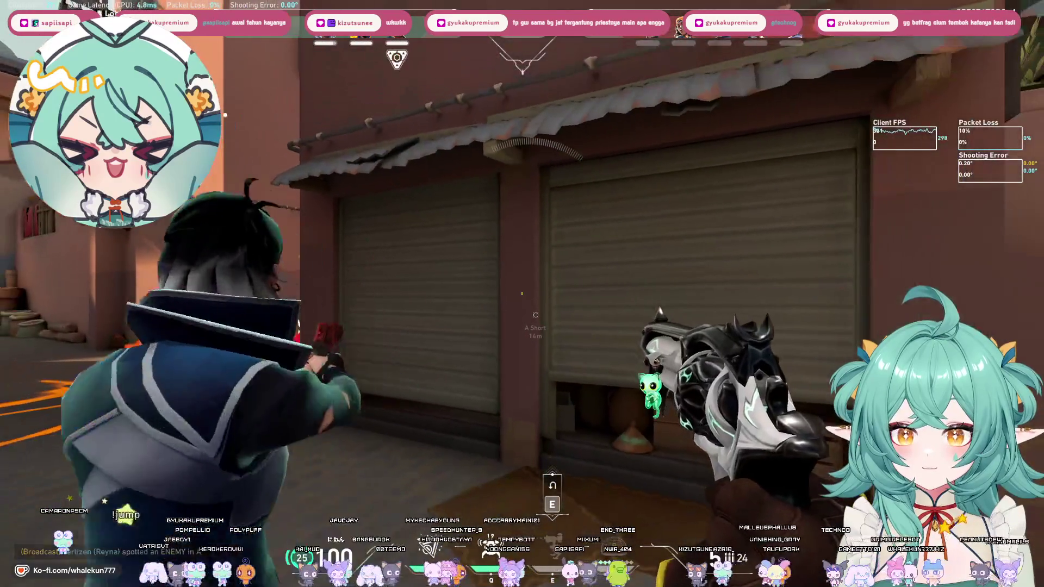
key("a")
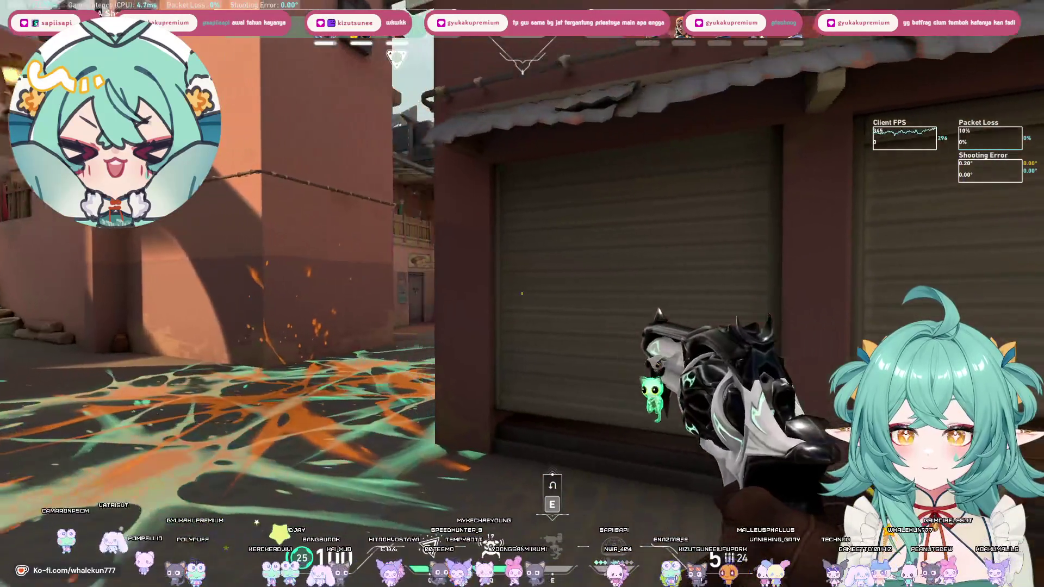
key("w")
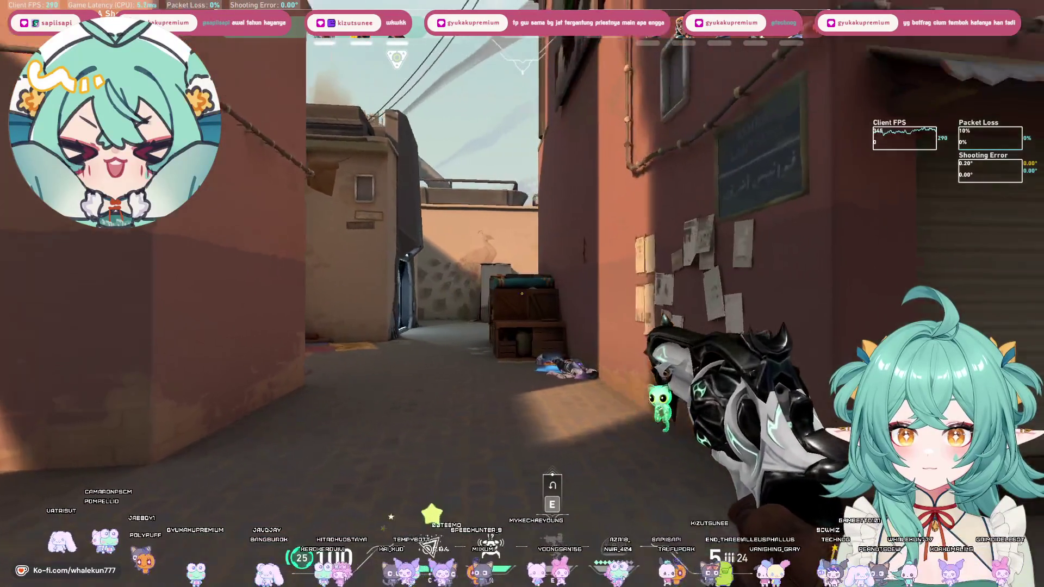
key("w")
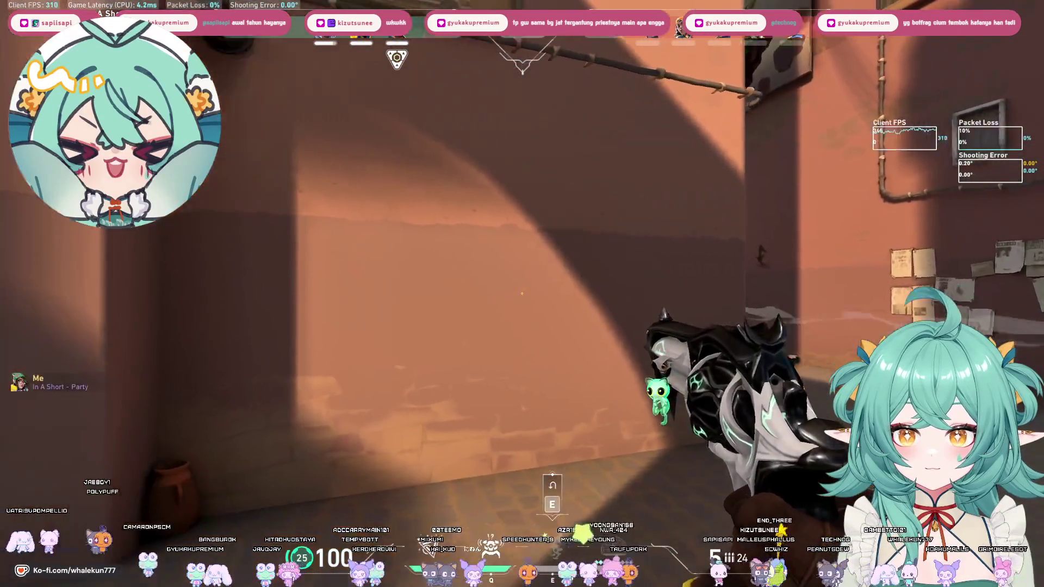
key("w")
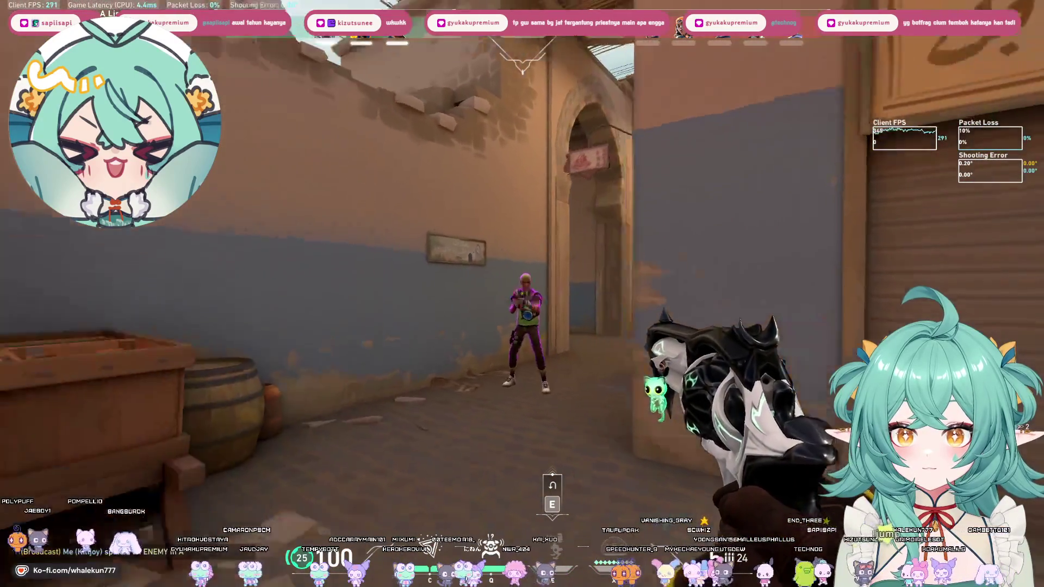
left_click(523, 295)
key("Tab")
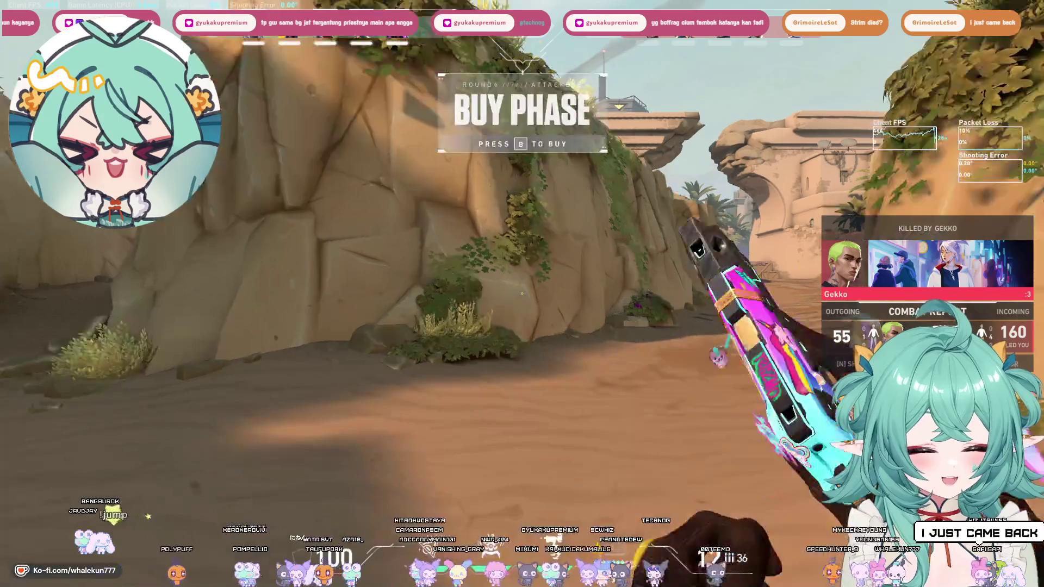
Buy a rifle and armour, hold the knife, and view the scoreboard showing 1,050 credits left.
key("b")
key("b")
key("3")
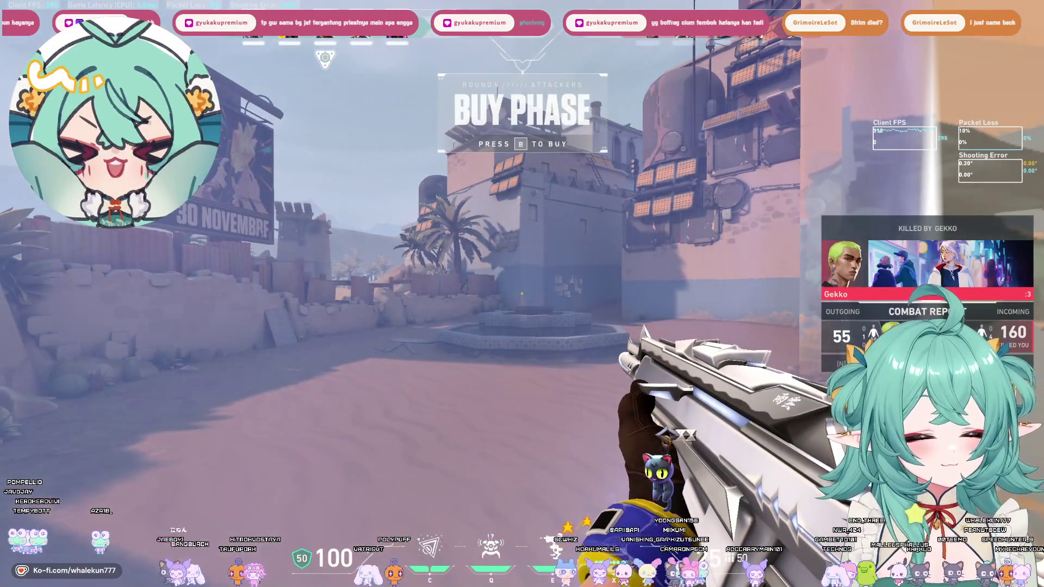
key("Tab")
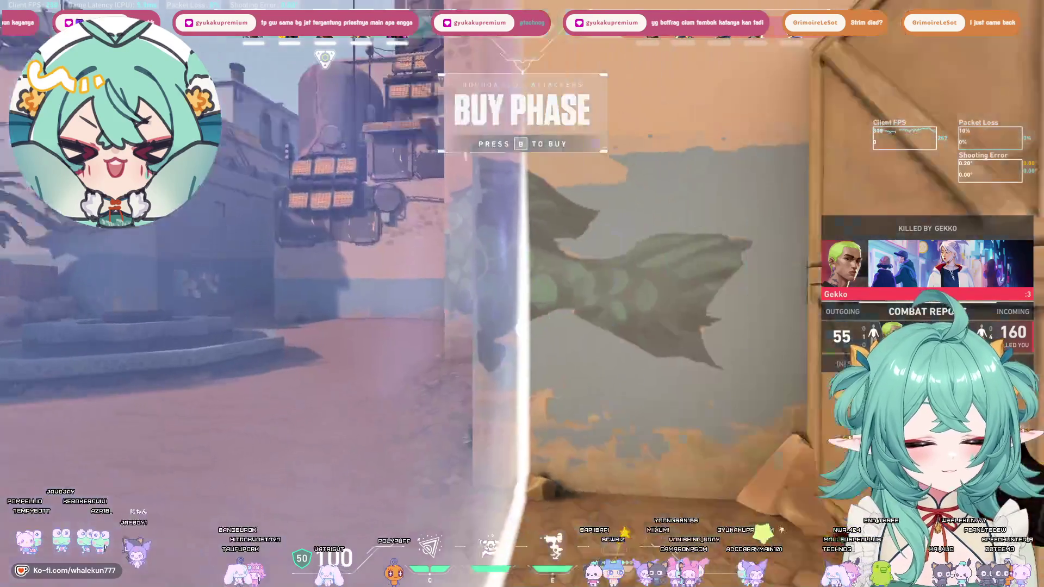
key("3")
key("Tab")
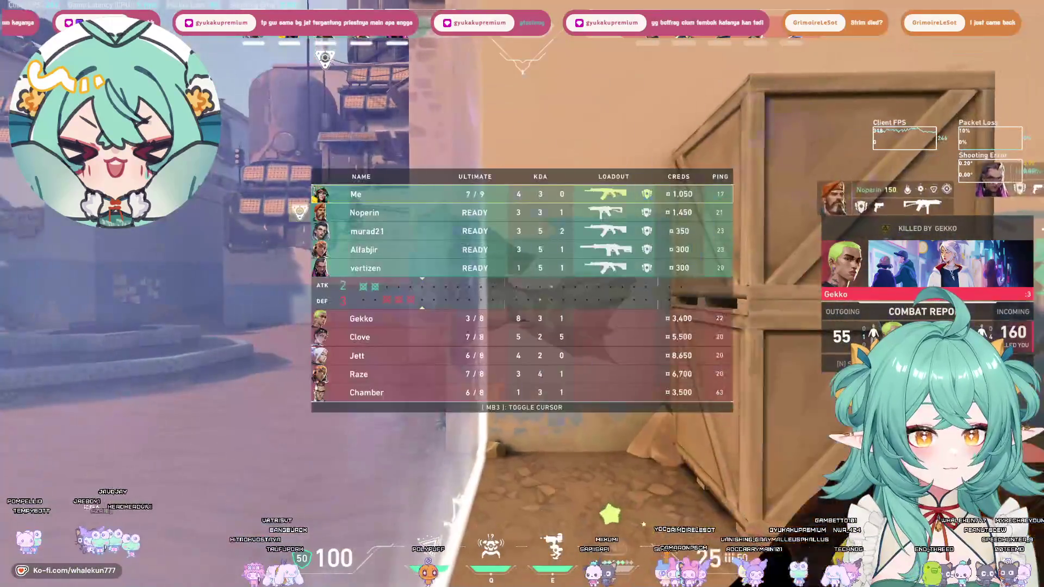